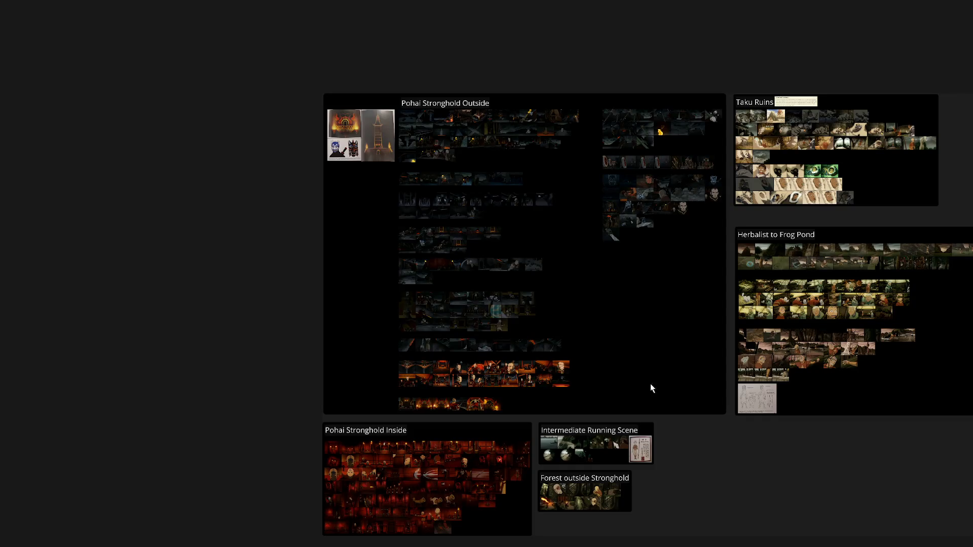
Frame the whole reference canvas so every scene group, including Pohai Stronghold Outside, is in view
scroll(728, 468, "up", 2)
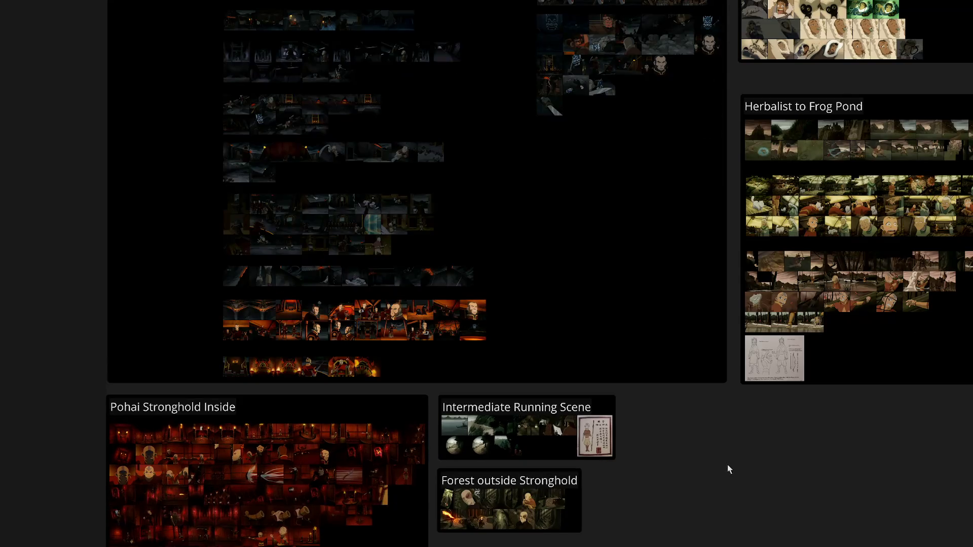
scroll(713, 432, "down", 1)
mouse_move(704, 433)
left_mouse_down()
mouse_move(578, 448)
mouse_move(511, 442)
mouse_move(546, 450)
left_mouse_up()
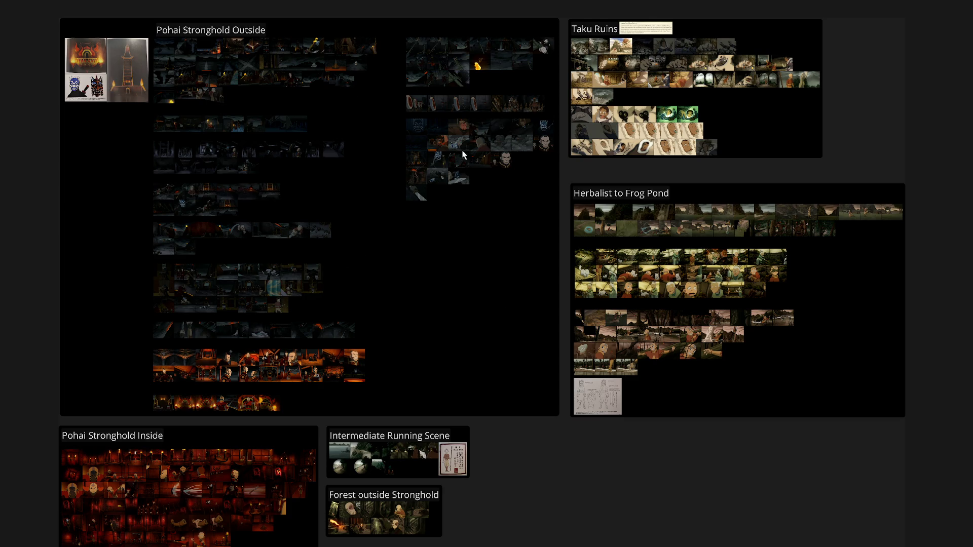
scroll(712, 78, "up", 8)
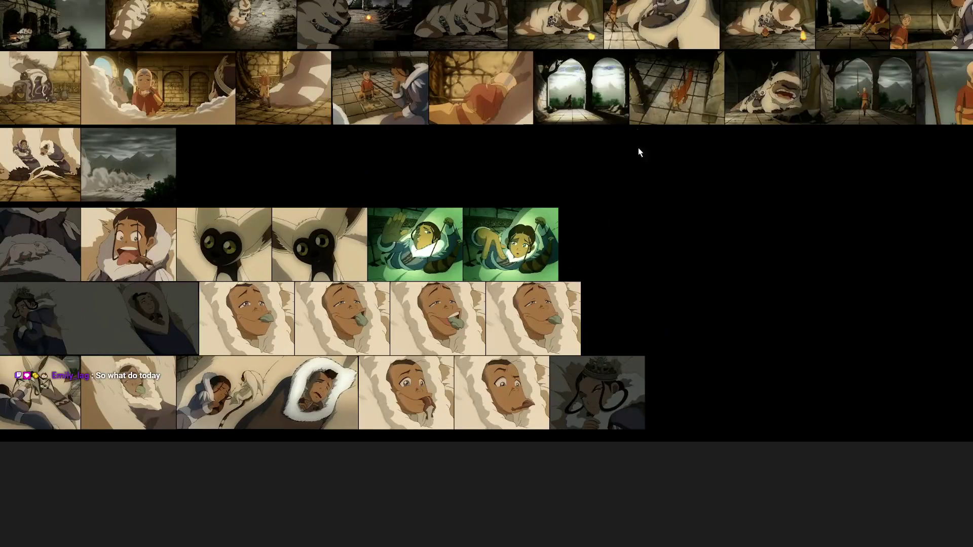
scroll(619, 257, "down", 3)
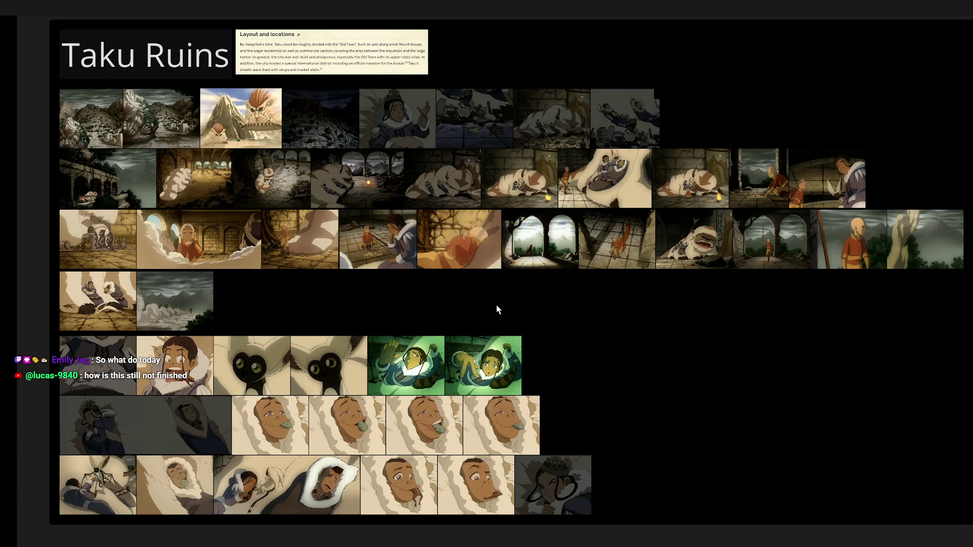
scroll(497, 310, "down", 6)
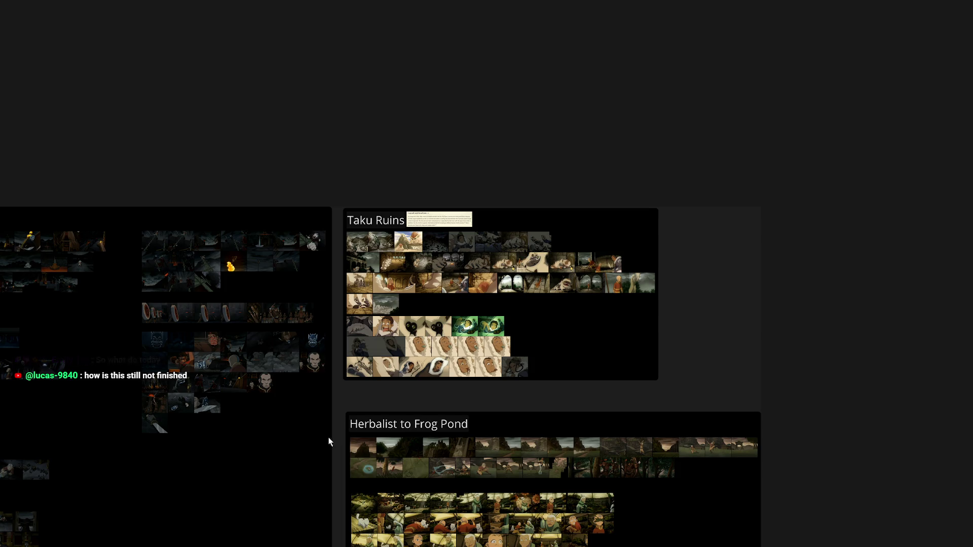
left_click_drag(336, 436, 563, 237)
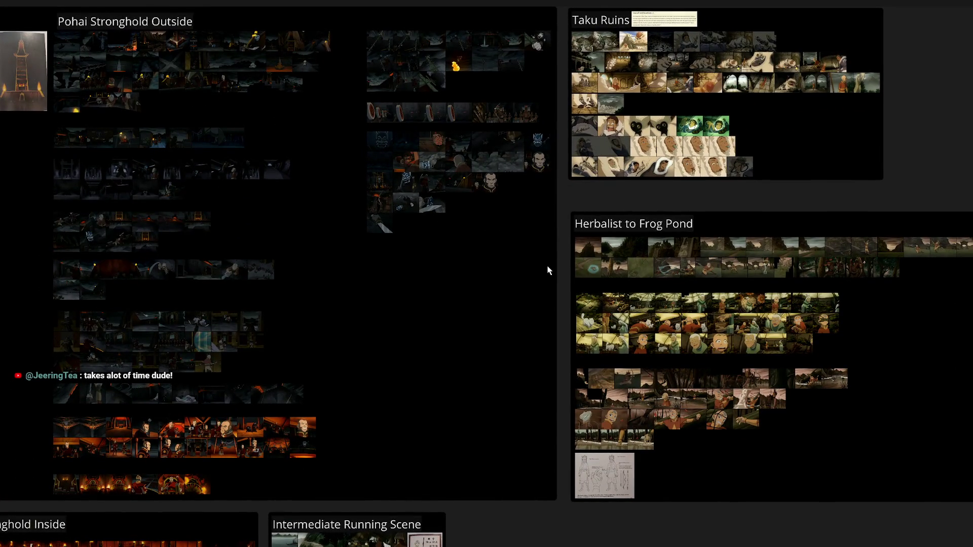
scroll(548, 268, "down", 3)
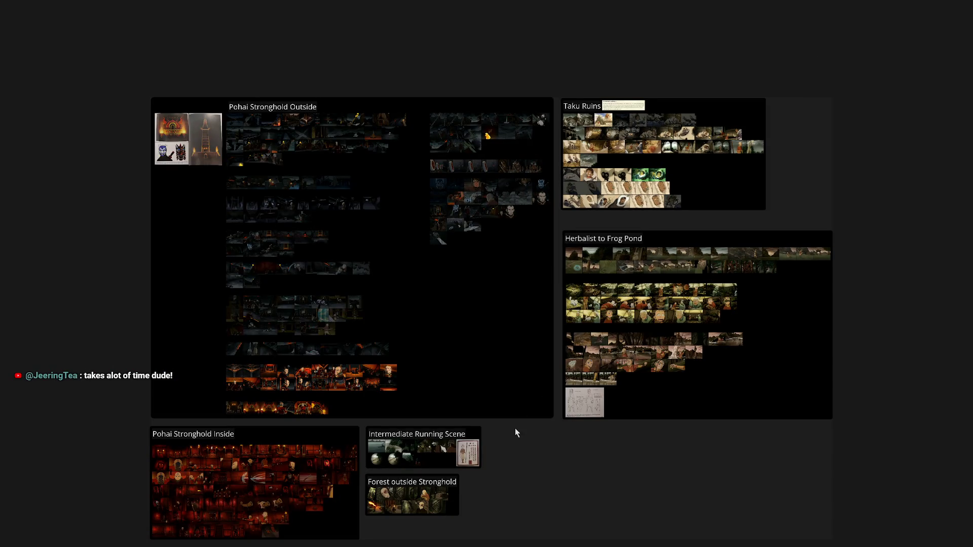
left_click_drag(512, 445, 517, 414)
scroll(510, 409, "up", 2)
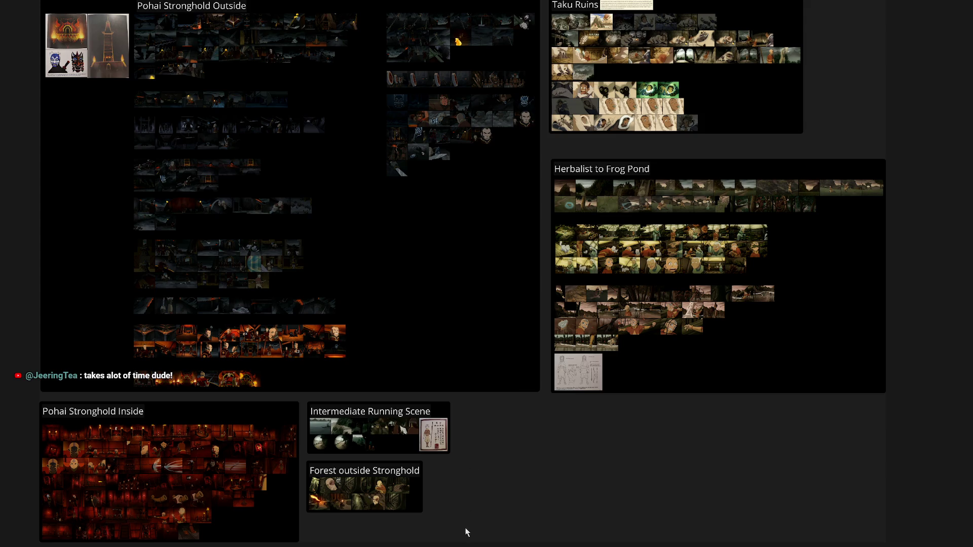
Shift the three lower boards slightly to the right and deselect them
left_click_drag(467, 532, 154, 408)
left_click(525, 436)
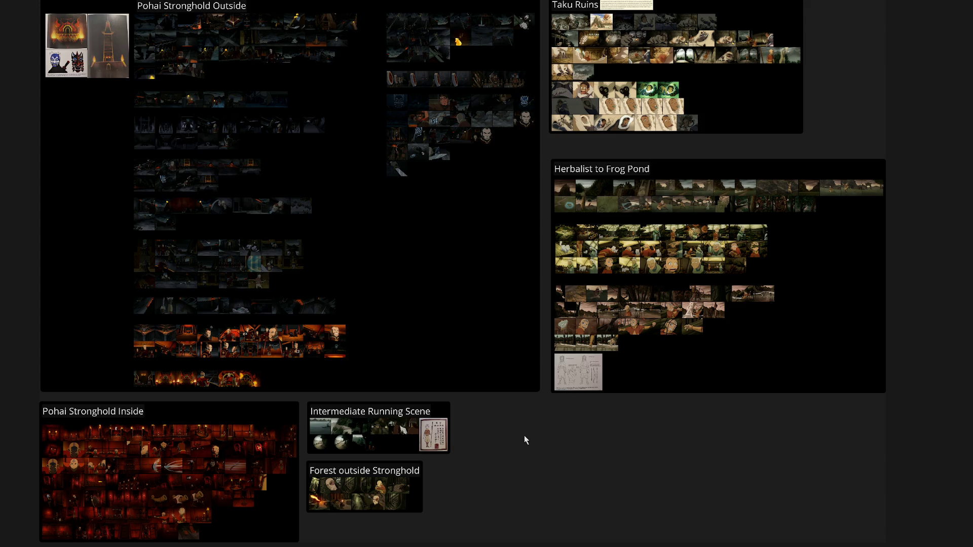
left_click_drag(464, 530, 203, 413)
left_click_drag(276, 528, 276, 528)
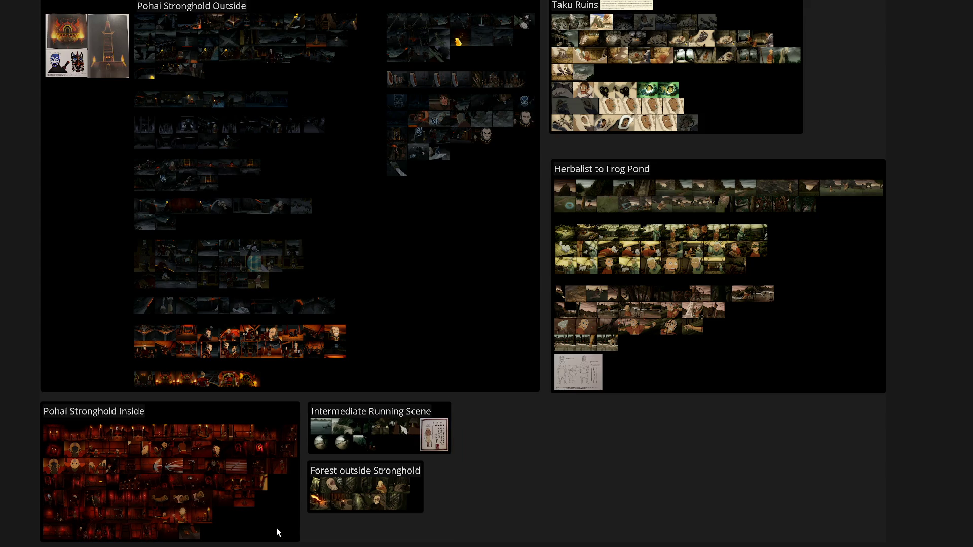
left_click(527, 482)
Zoom into the Taku Ruins reference group on the board
scroll(431, 269, "up", 8)
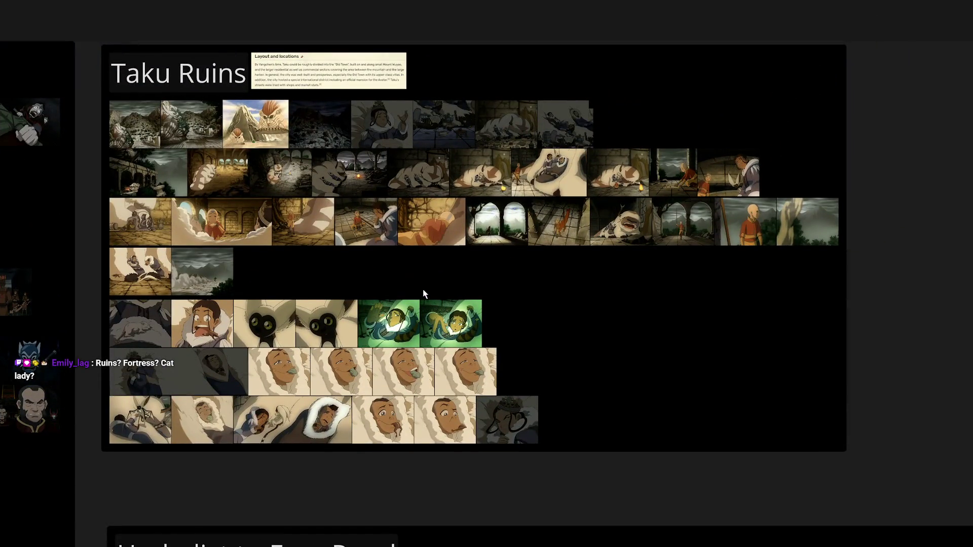
scroll(469, 243, "up", 2)
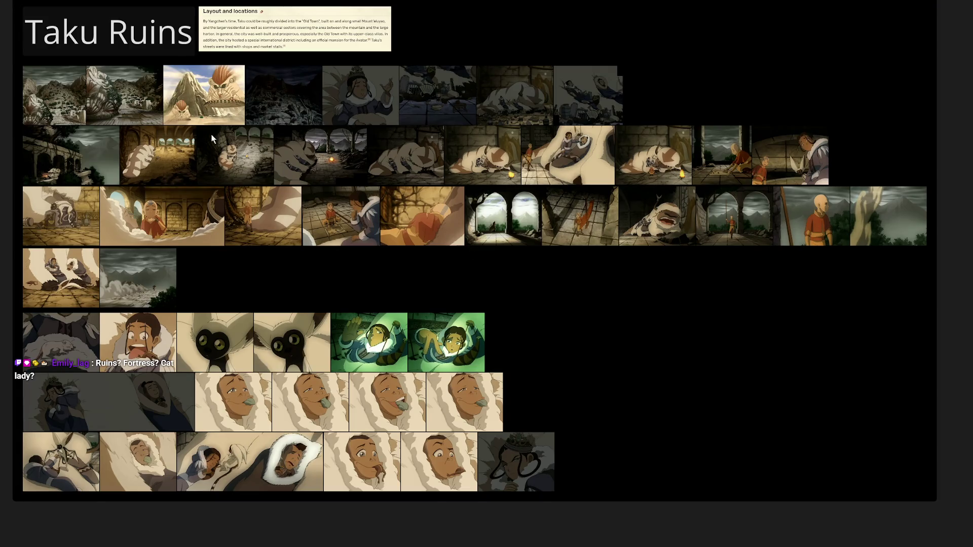
scroll(222, 162, "up", 5)
scroll(260, 272, "up", 4)
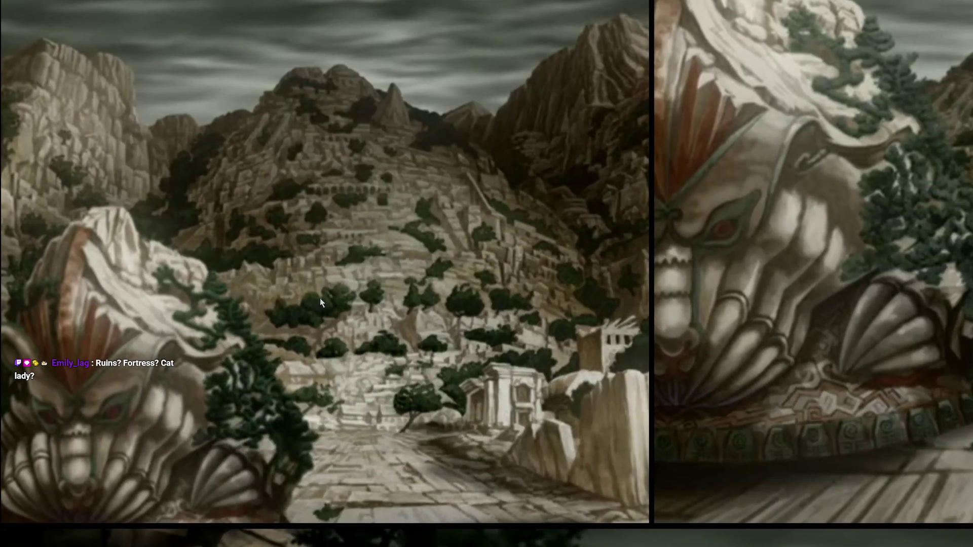
scroll(145, 361, "right", 5)
scroll(296, 284, "down", 5)
scroll(598, 335, "up", 5)
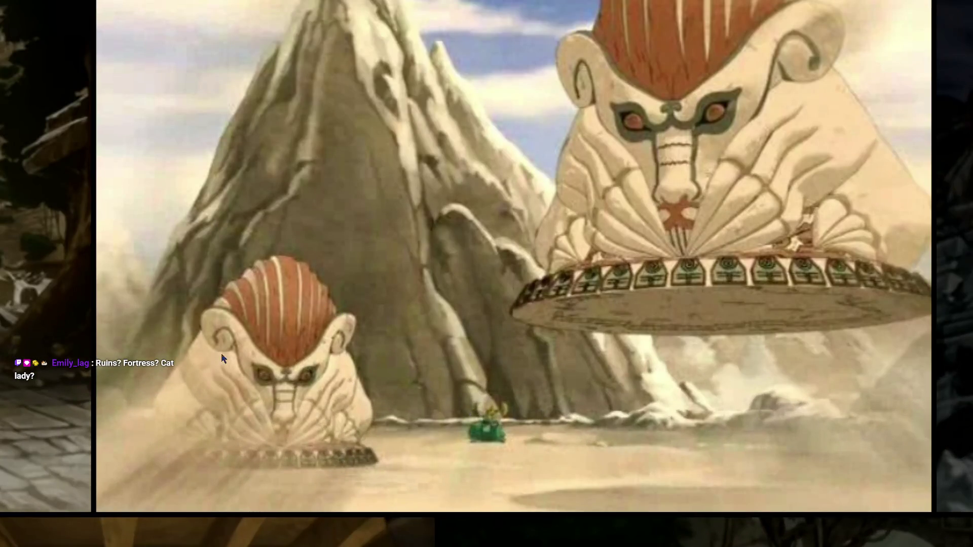
scroll(426, 386, "up", 2)
scroll(570, 230, "down", 5)
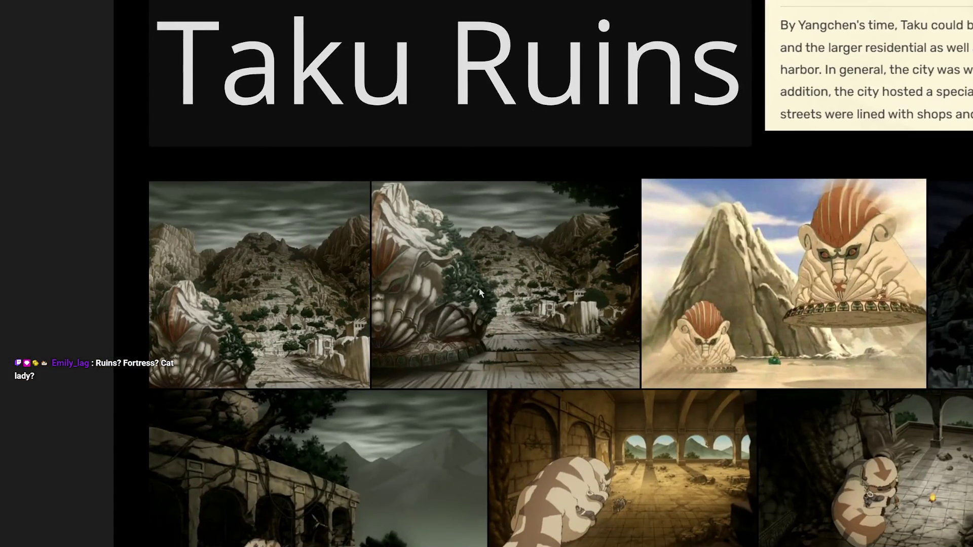
scroll(407, 284, "up", 3)
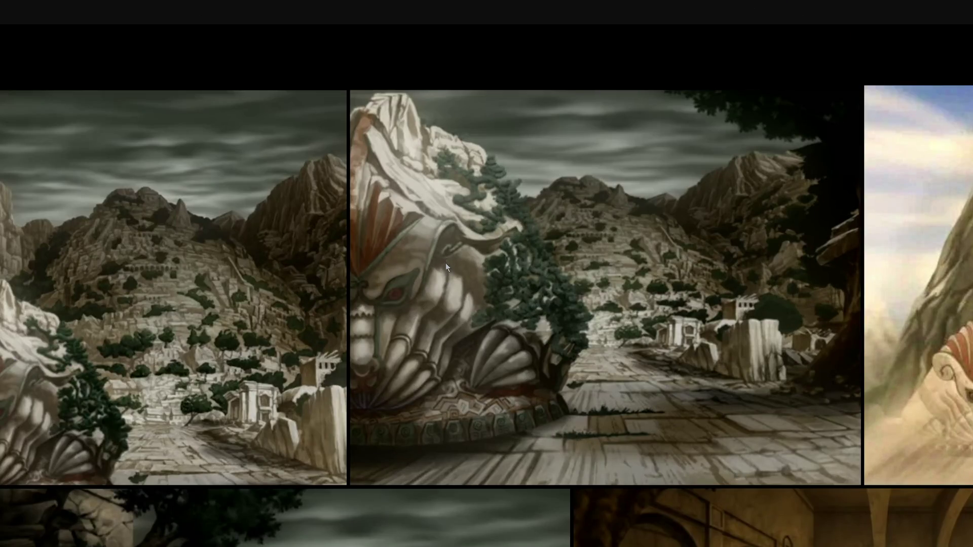
scroll(451, 284, "up", 1)
scroll(603, 325, "down", 2)
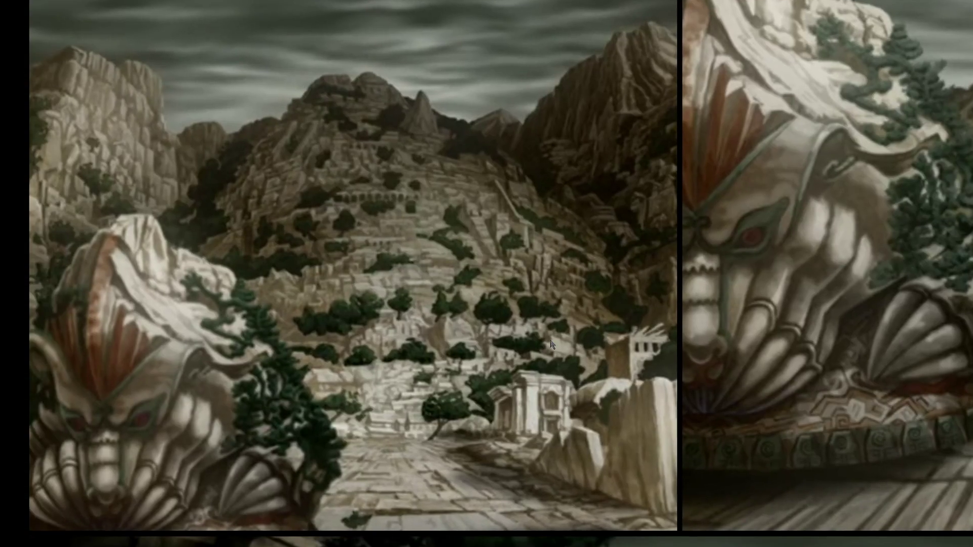
scroll(585, 351, "up", 1)
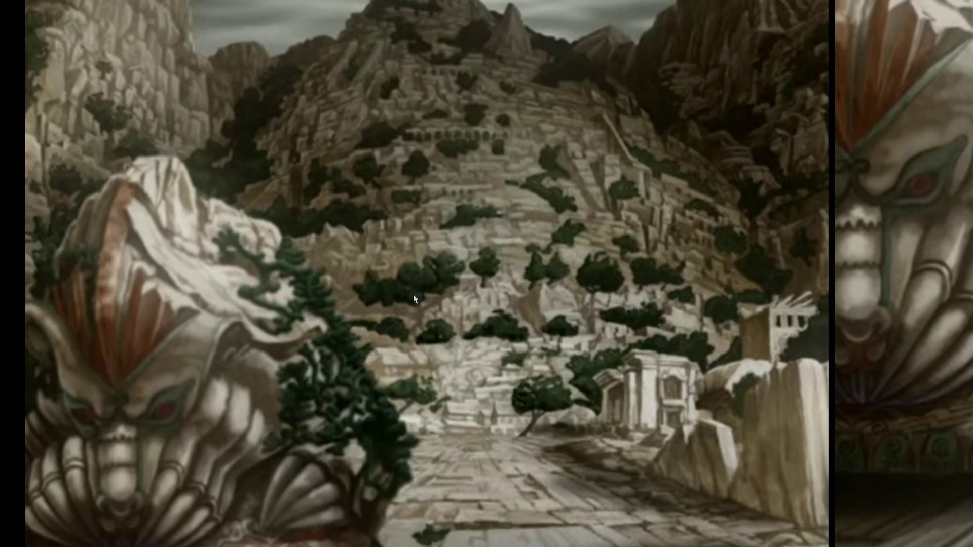
Inspect the statue, sleeping Appa and Aang-with-staff thumbnails up close, then zoom back out
scroll(413, 294, "down", 3)
scroll(531, 215, "down", 3)
scroll(531, 216, "right", 5)
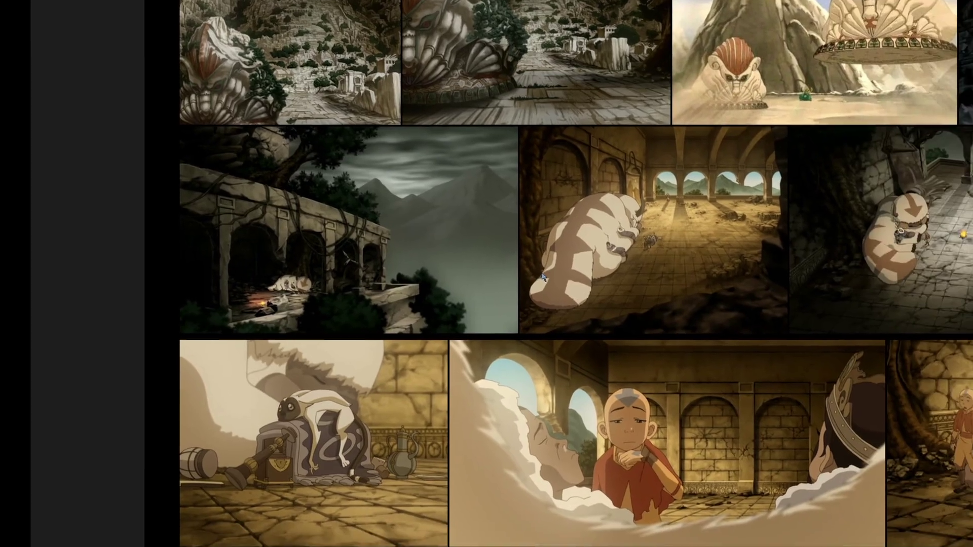
scroll(497, 235, "up", 2)
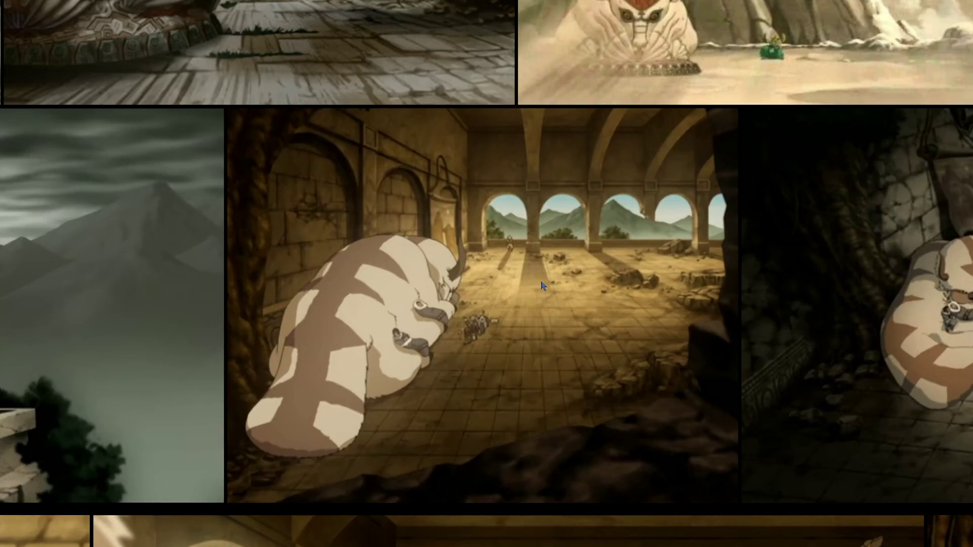
scroll(399, 239, "down", 1)
scroll(370, 315, "right", 3)
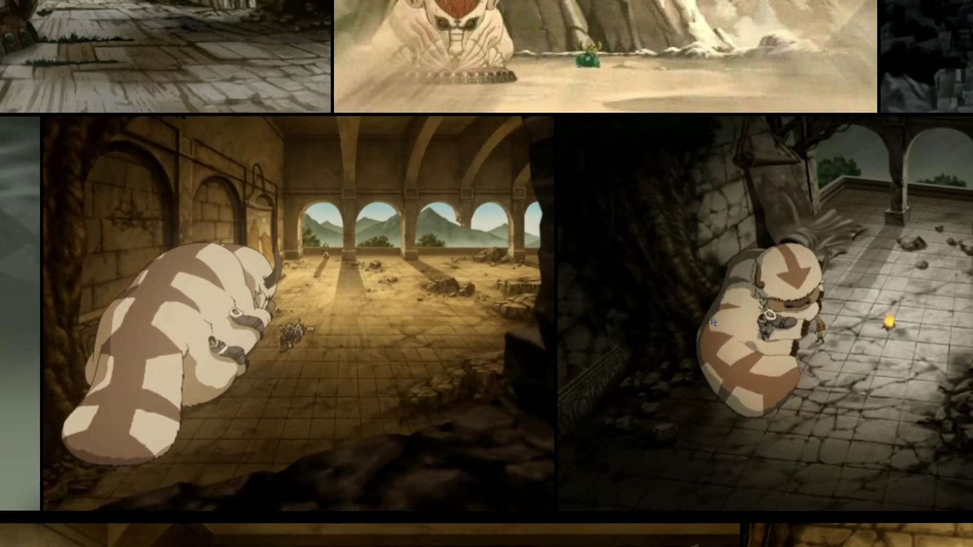
scroll(420, 375, "down", 5)
scroll(473, 434, "down", 2)
scroll(472, 434, "down", 3)
scroll(395, 354, "right", 5)
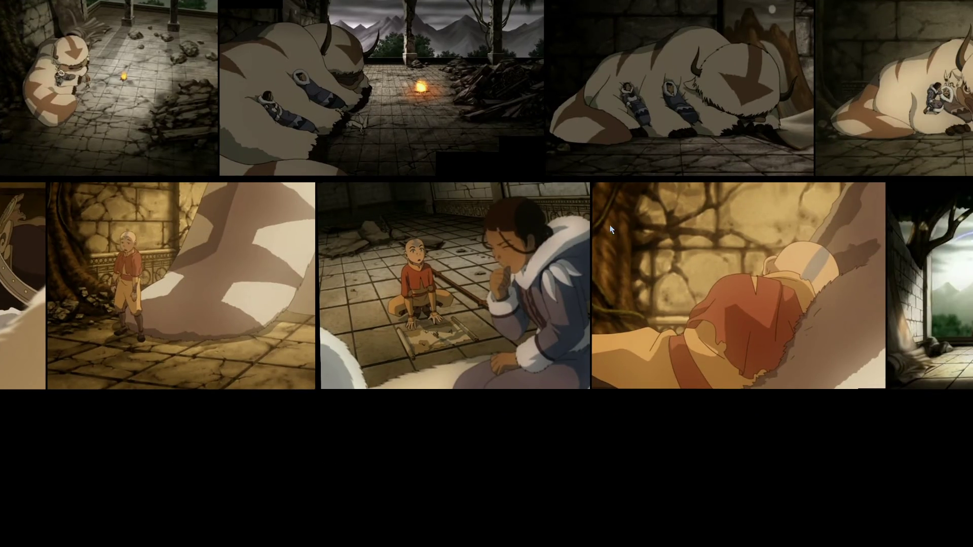
scroll(582, 278, "up", 5)
scroll(548, 324, "right", 2)
scroll(608, 406, "down", 2)
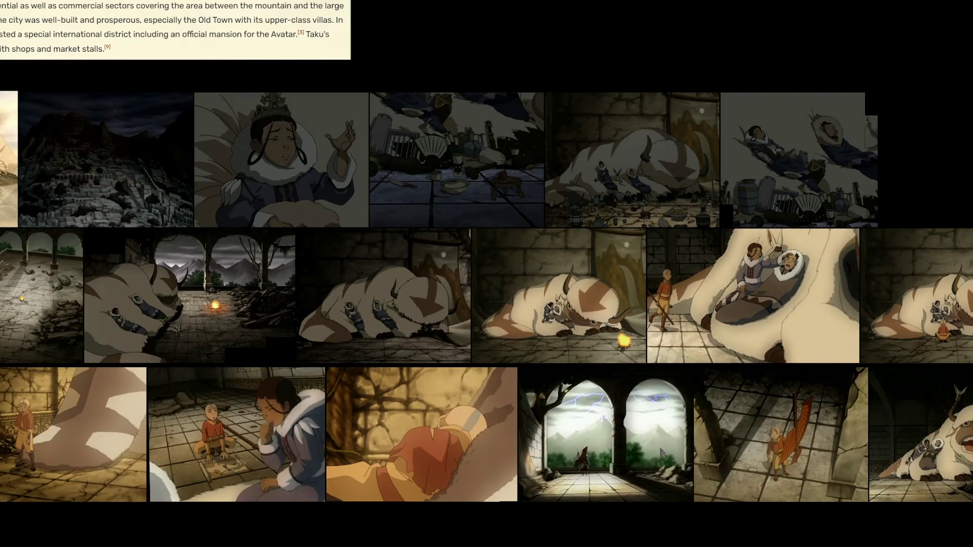
scroll(558, 426, "right", 5)
scroll(433, 394, "down", 1)
left_click_drag(552, 348, 217, 288)
scroll(396, 366, "up", 5)
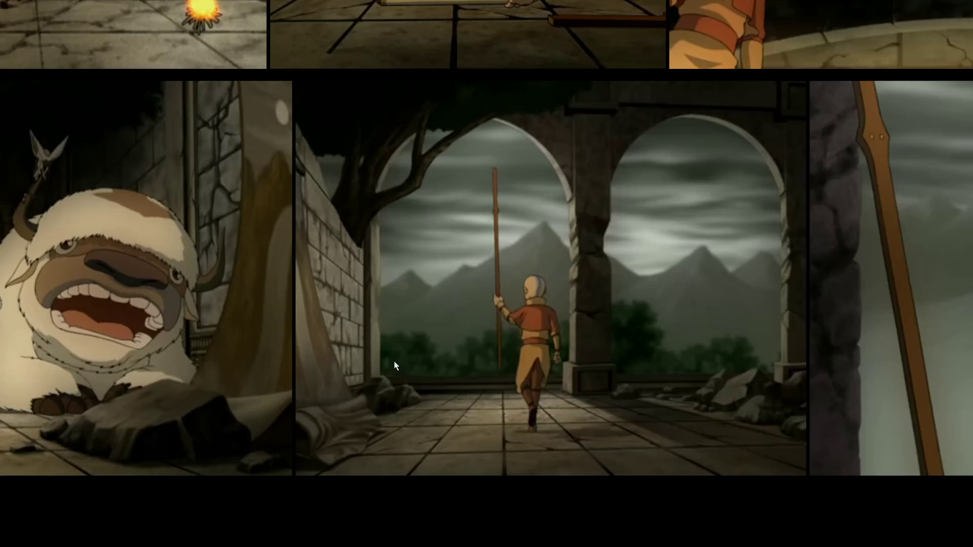
scroll(682, 336, "up", 3)
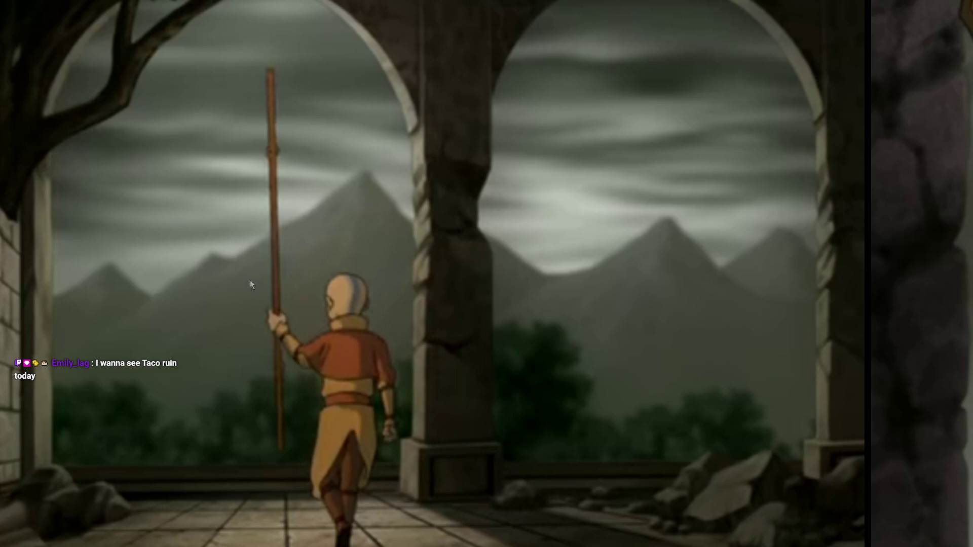
scroll(251, 280, "down", 10)
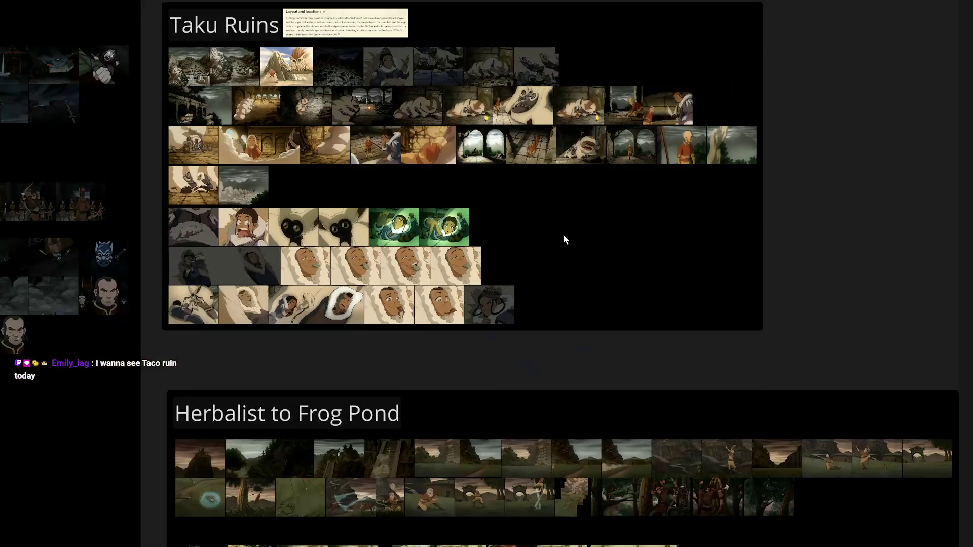
Zoom onto the mountain still, then move to the canyon chase and tree archers collage
scroll(385, 378, "up", 10)
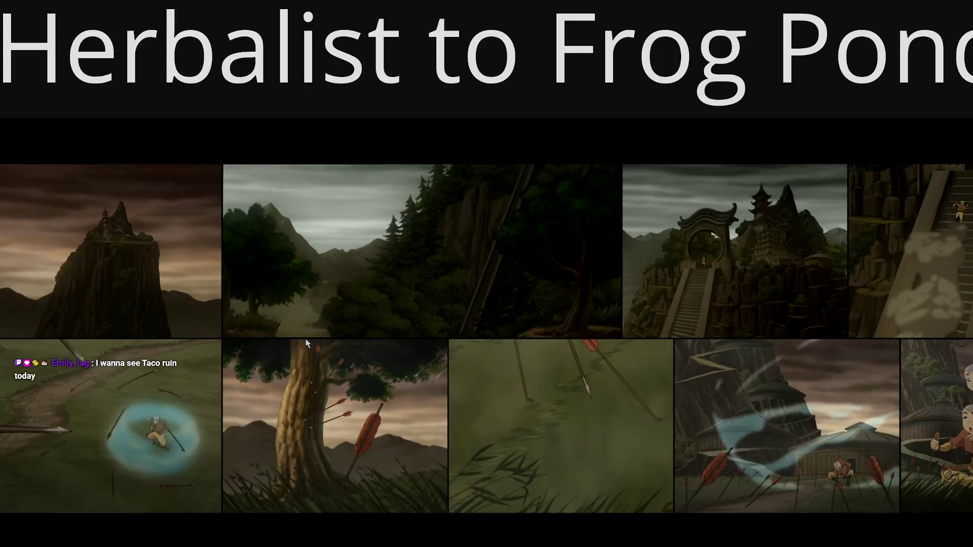
key("Right")
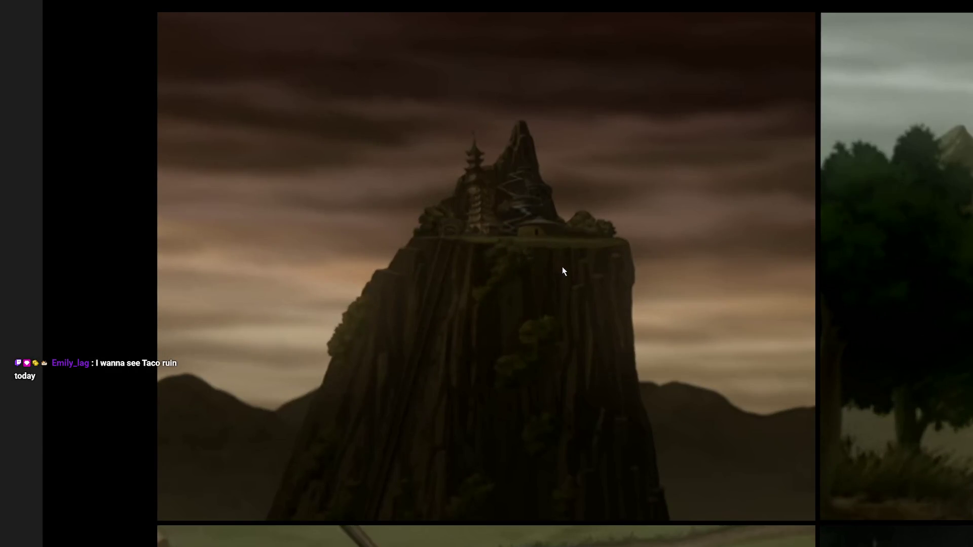
scroll(539, 339, "up", 2)
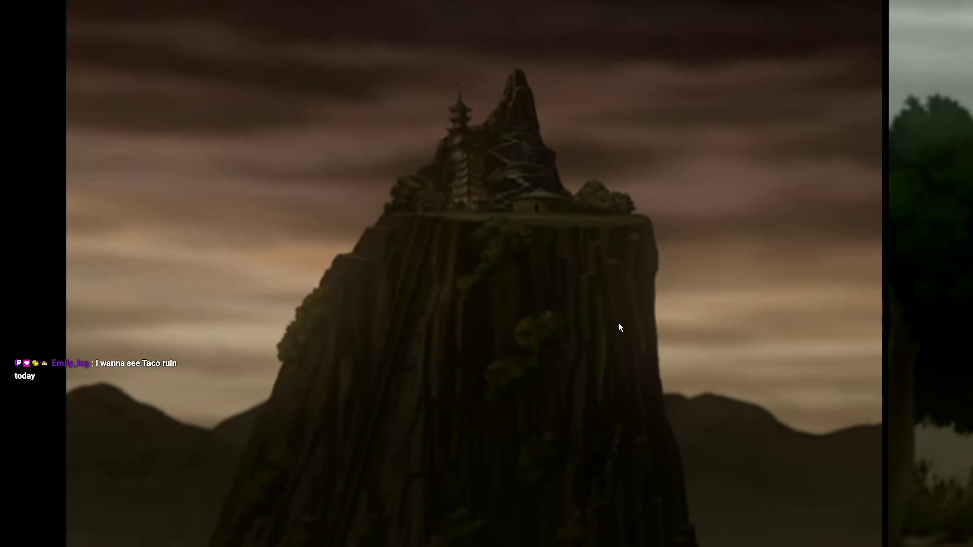
scroll(608, 263, "down", 1)
scroll(608, 261, "up", 1)
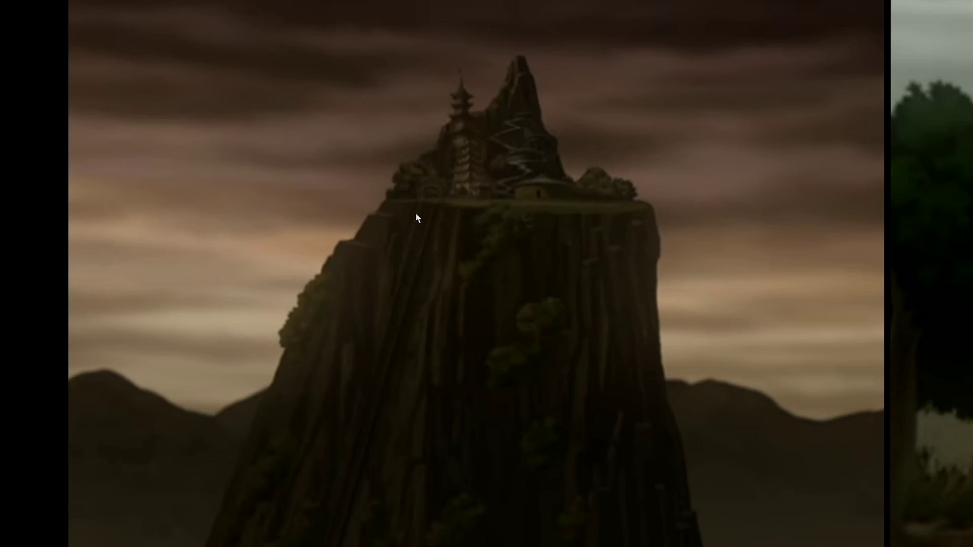
scroll(554, 140, "up", 3)
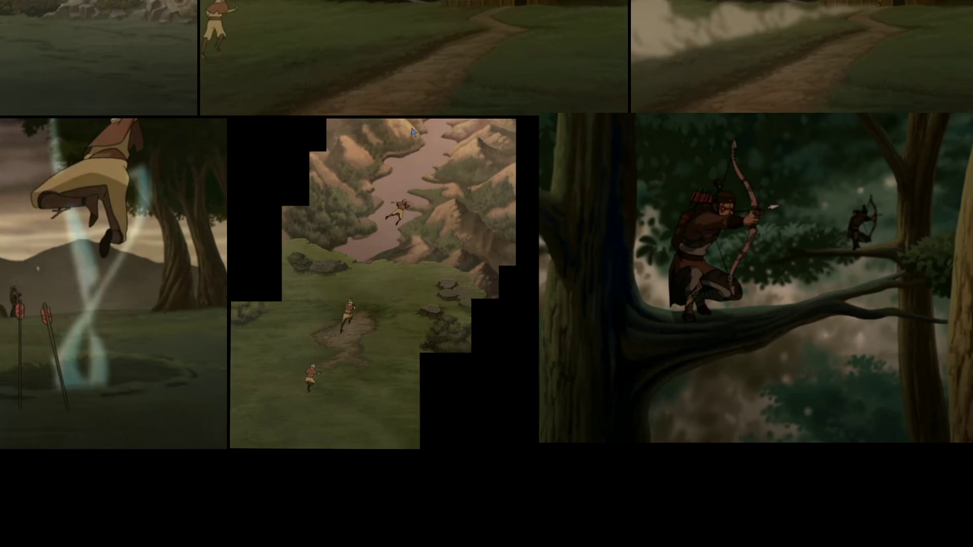
Zoom onto the flying-figure canyon panel, then zoom into the Pohai Stronghold Inside collage
scroll(389, 198, "up", 3)
scroll(389, 269, "up", 3)
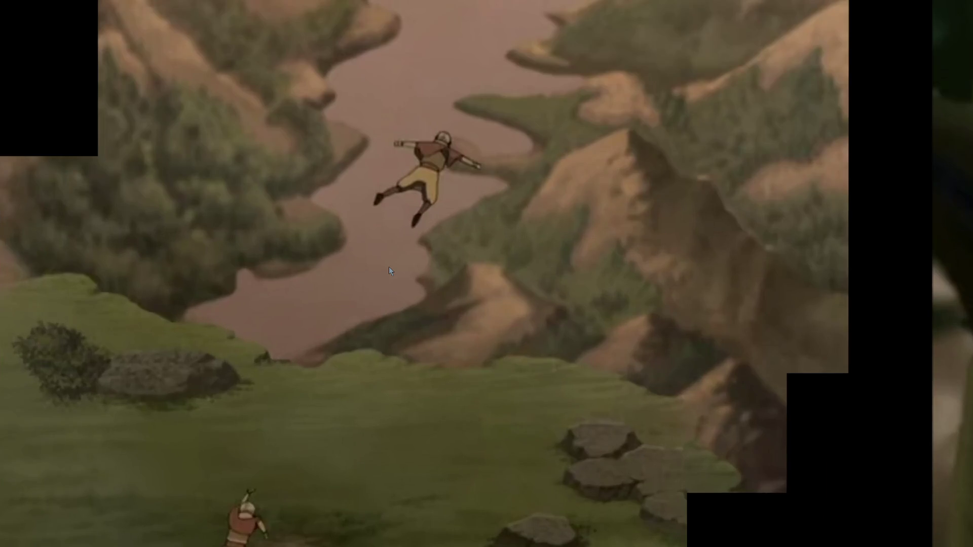
scroll(388, 257, "up", 2)
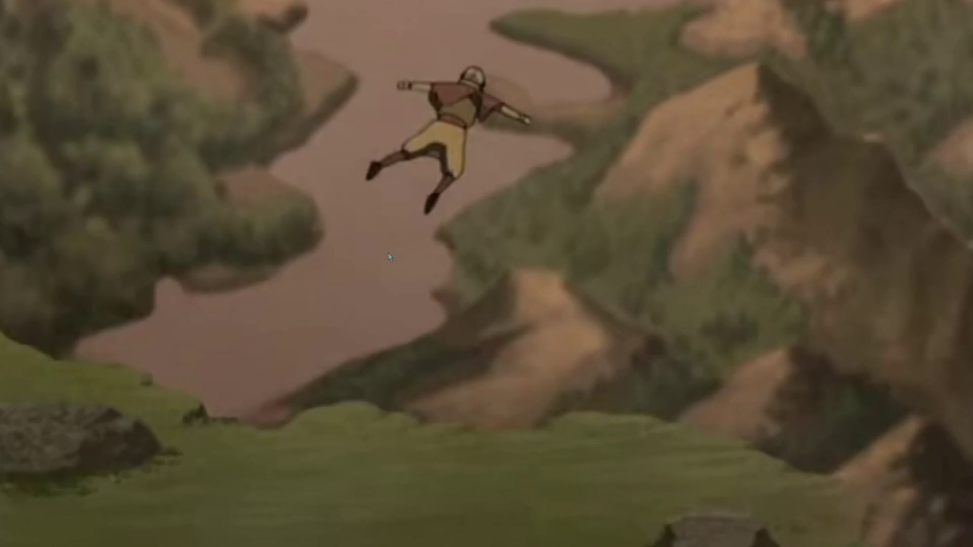
scroll(404, 281, "down", 3)
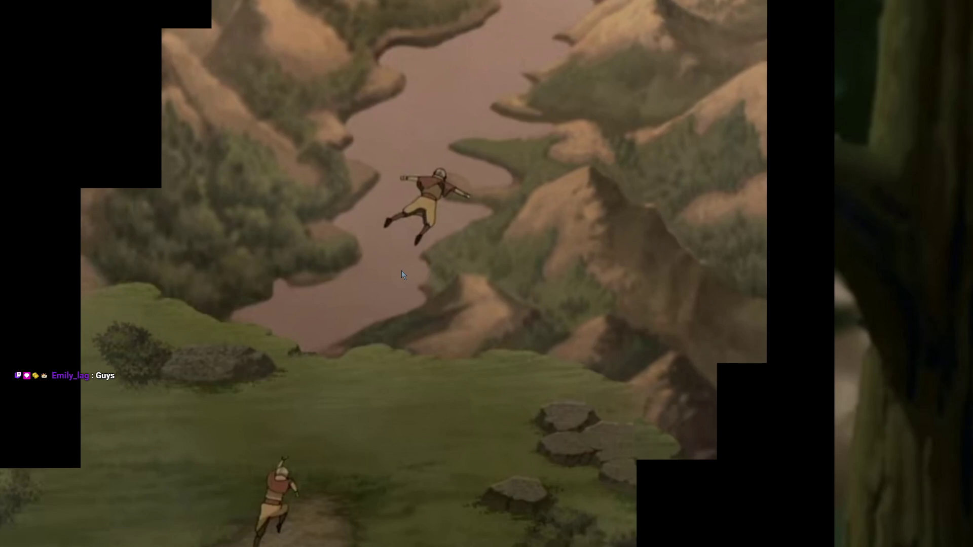
scroll(401, 271, "down", 2)
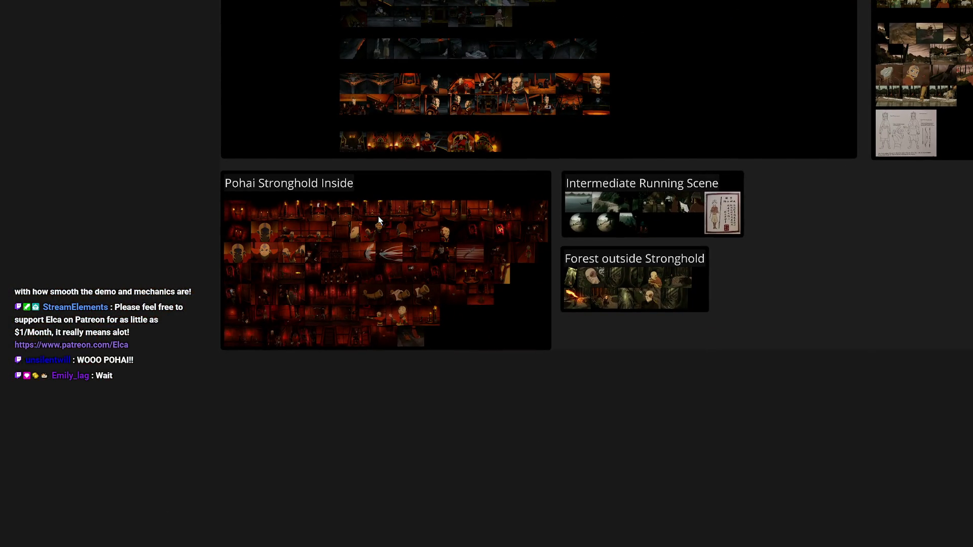
left_click(291, 244)
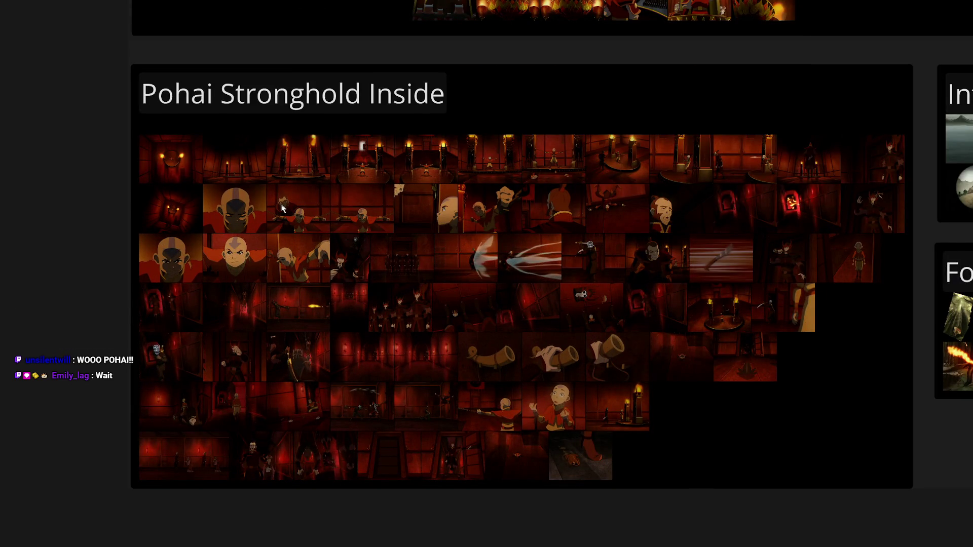
Recentre on the Pohai Stronghold Inside thumbnails and zoom through the collage
scroll(263, 194, "up", 10)
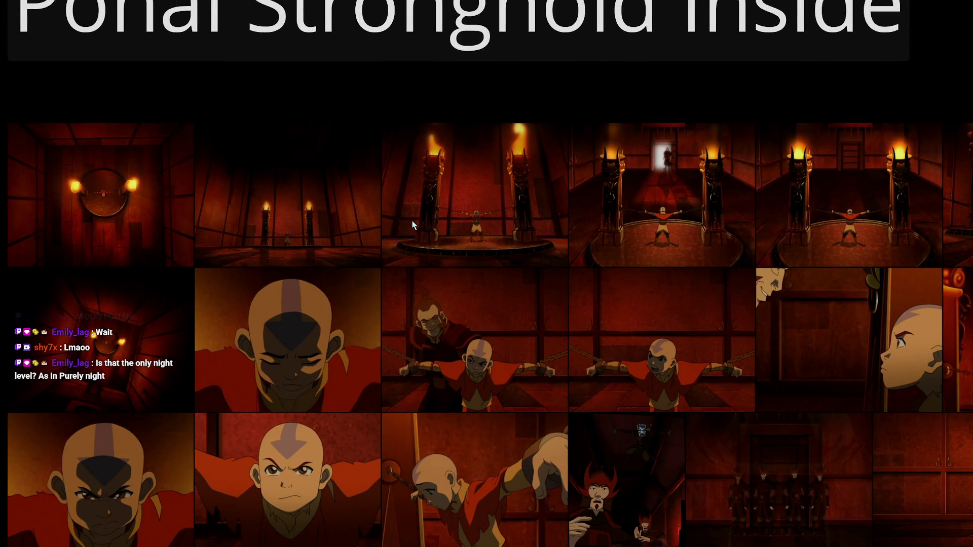
mouse_move(626, 249)
left_mouse_down()
mouse_move(504, 298)
mouse_move(680, 320)
left_mouse_up()
scroll(421, 277, "up", 4)
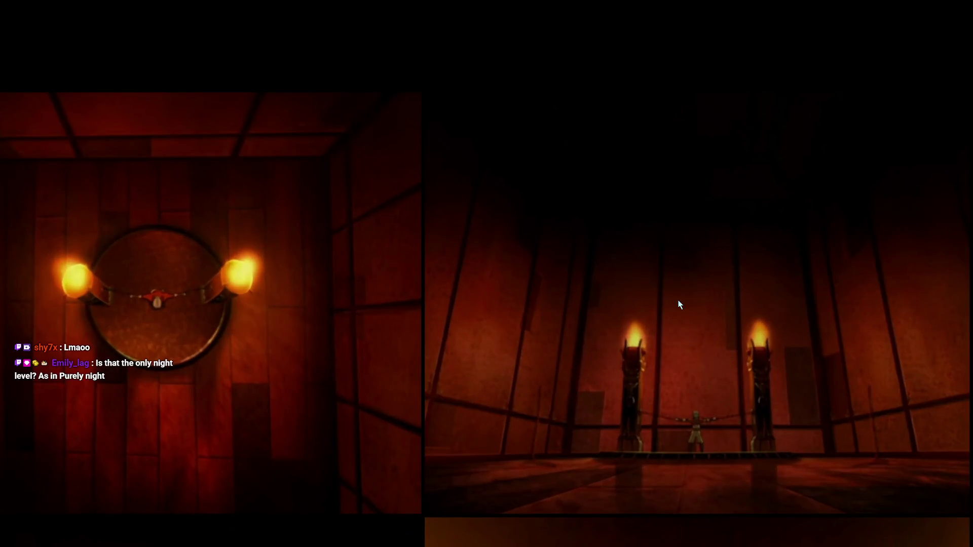
scroll(614, 334, "down", 2)
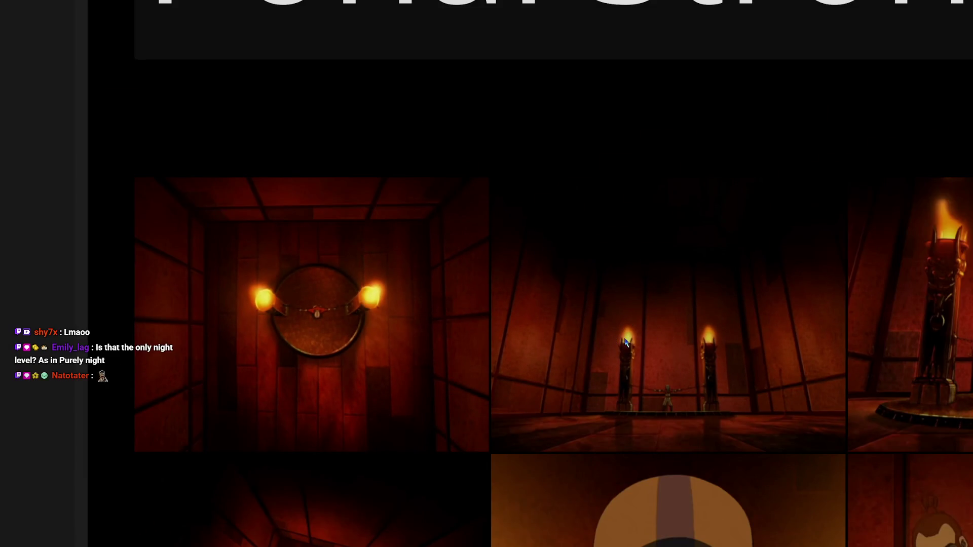
scroll(618, 353, "right", 2)
scroll(613, 360, "up", 3)
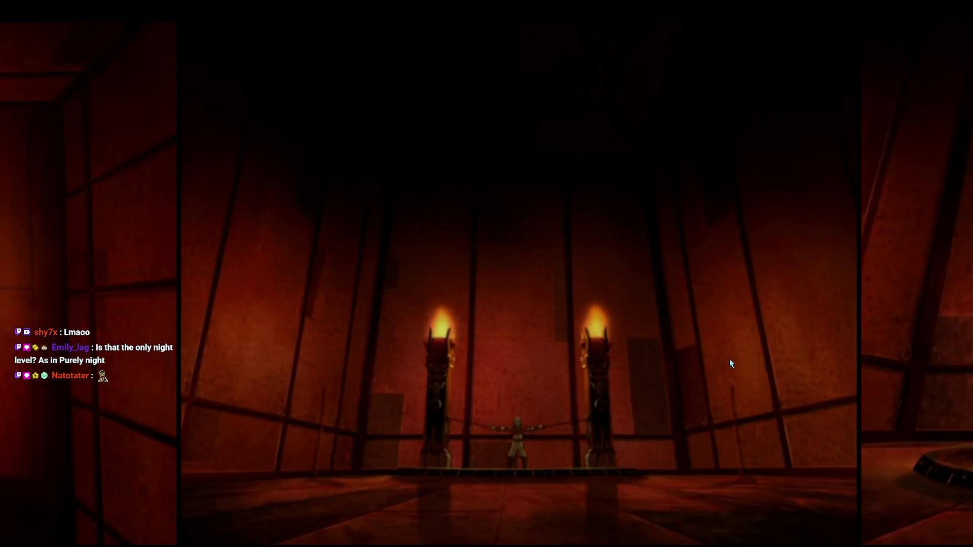
scroll(730, 364, "down", 2)
scroll(482, 326, "right", 2)
scroll(478, 392, "up", 2)
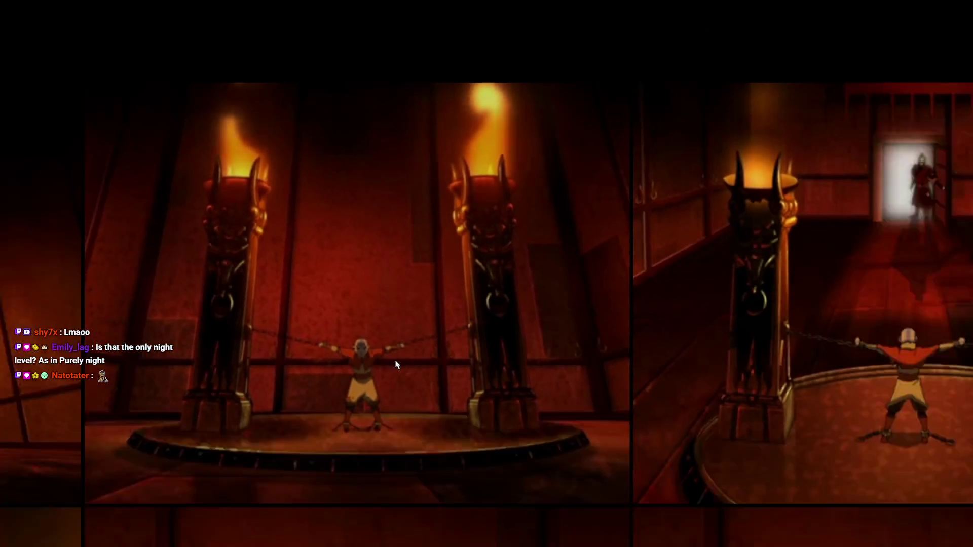
scroll(398, 363, "down", 2)
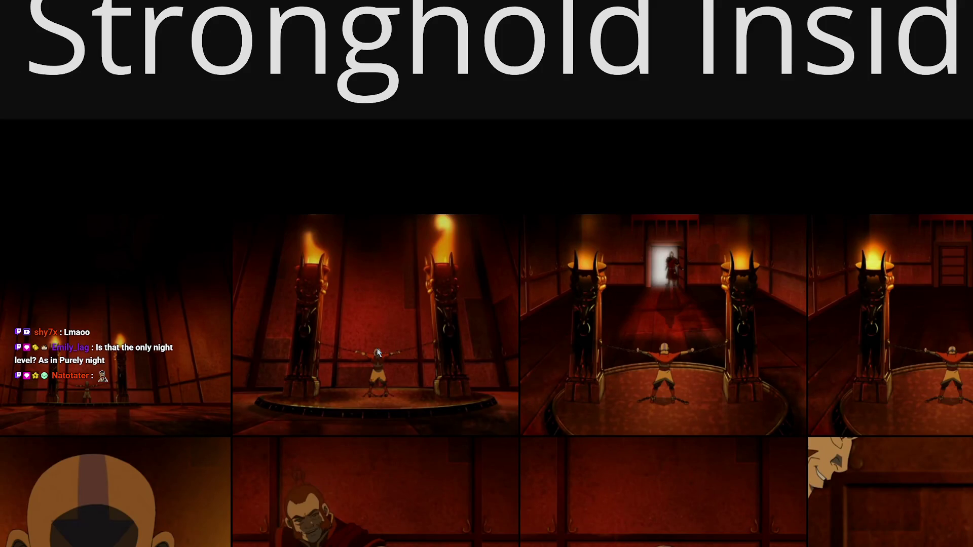
scroll(377, 352, "down", 2)
scroll(378, 352, "right", 2)
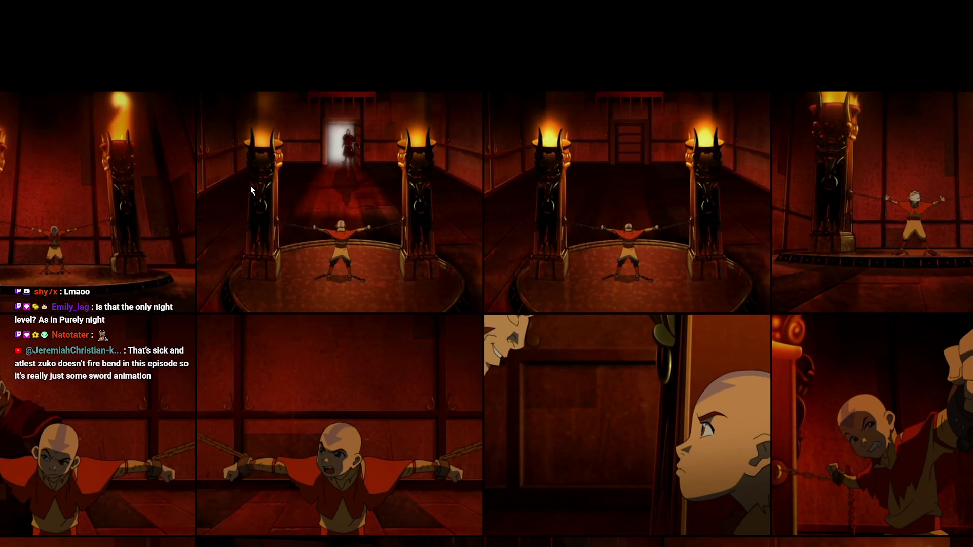
scroll(251, 186, "up", 2)
scroll(250, 186, "left", 2)
Close in on the corridor and horn stills for detailed study
scroll(241, 235, "up", 3)
scroll(610, 206, "up", 2)
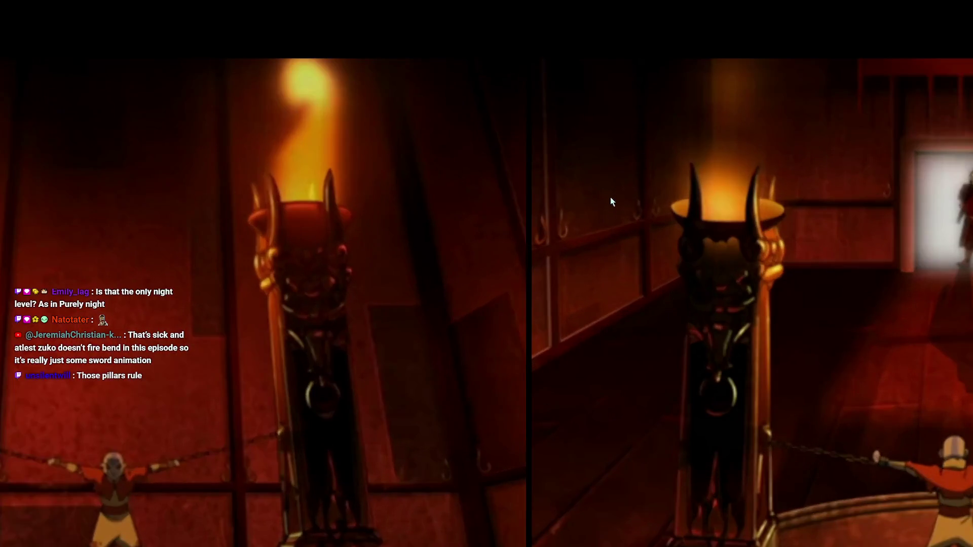
scroll(598, 213, "down", 5)
scroll(449, 267, "up", 2)
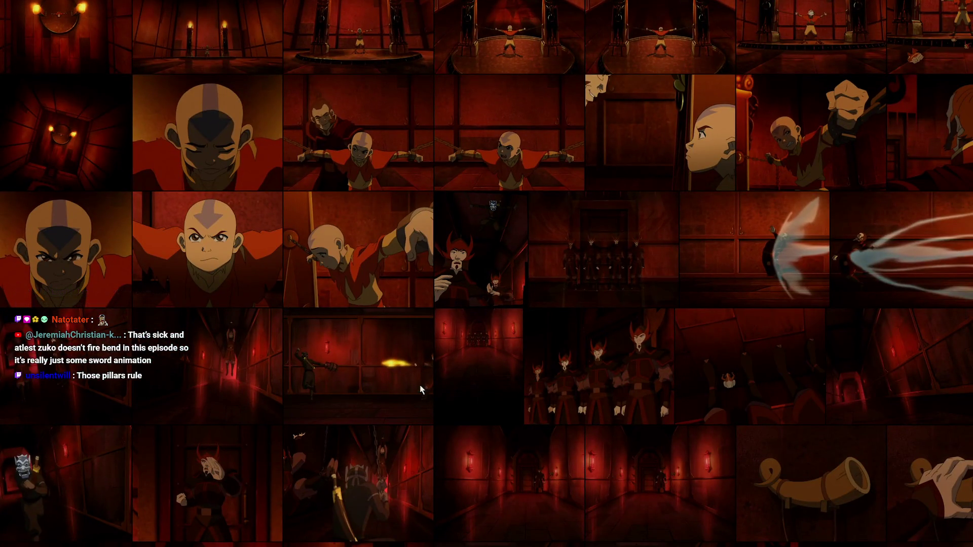
scroll(449, 267, "down", 3)
scroll(523, 142, "left", 2)
scroll(555, 198, "down", 2)
scroll(555, 198, "right", 3)
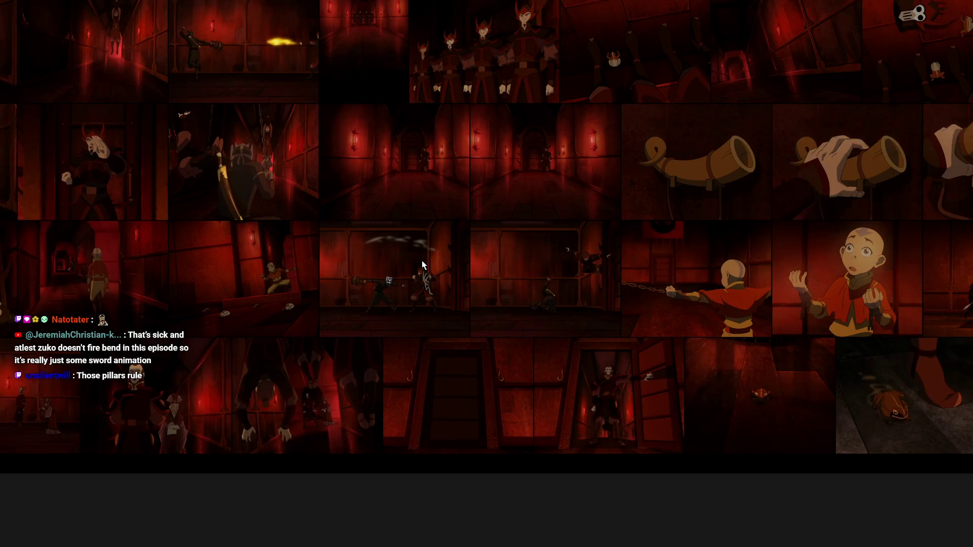
scroll(413, 152, "up", 3)
scroll(369, 337, "up", 3)
scroll(369, 338, "up", 1)
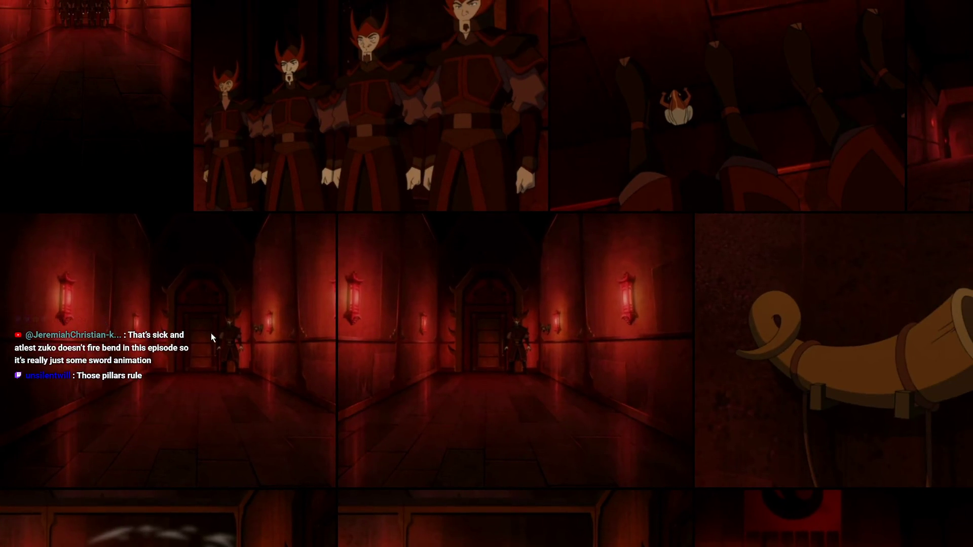
scroll(404, 384, "right", 3)
scroll(404, 384, "down", 1)
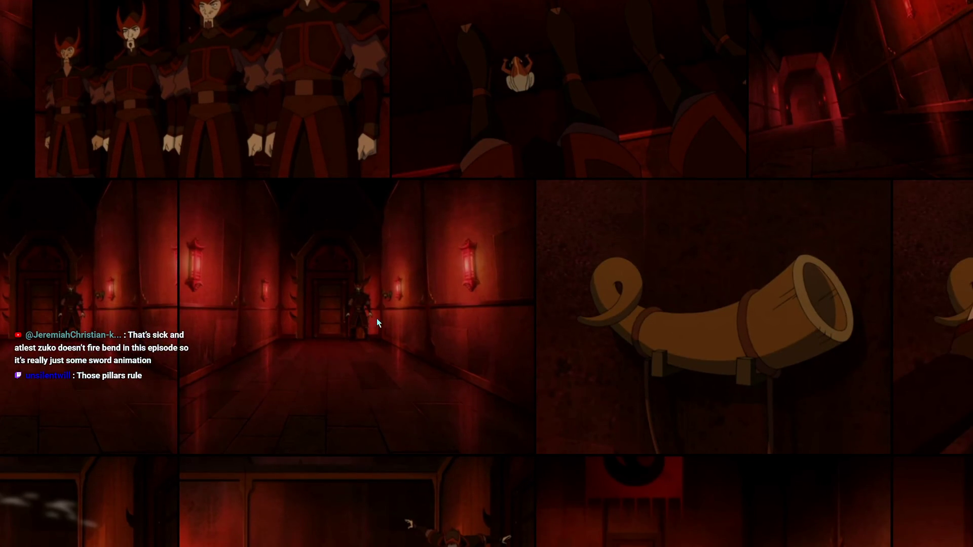
scroll(375, 319, "down", 2)
scroll(336, 314, "up", 4)
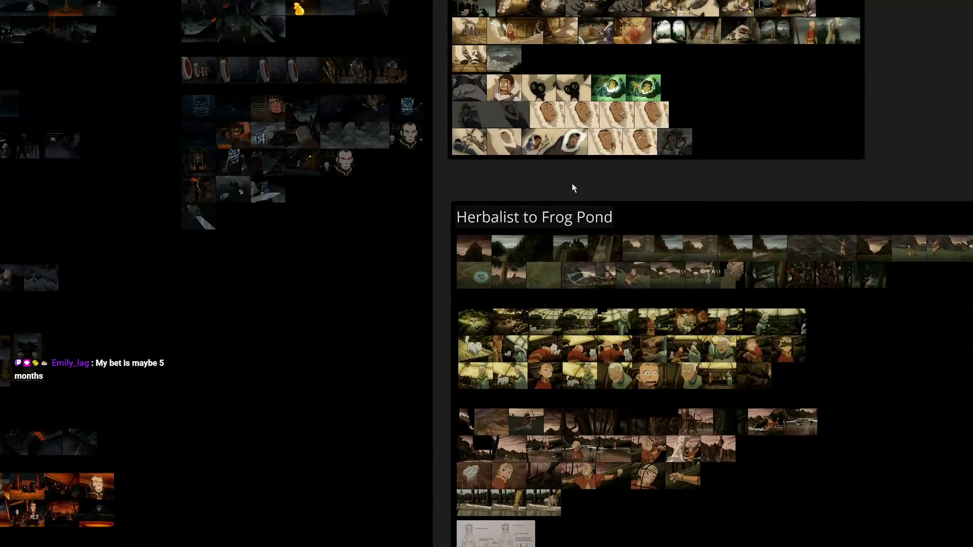
Pan to the Taku Ruins screenshots and zoom in on them
mouse_move(572, 188)
left_mouse_down()
mouse_move(350, 142)
mouse_move(291, 434)
left_mouse_up()
scroll(256, 268, "up", 5)
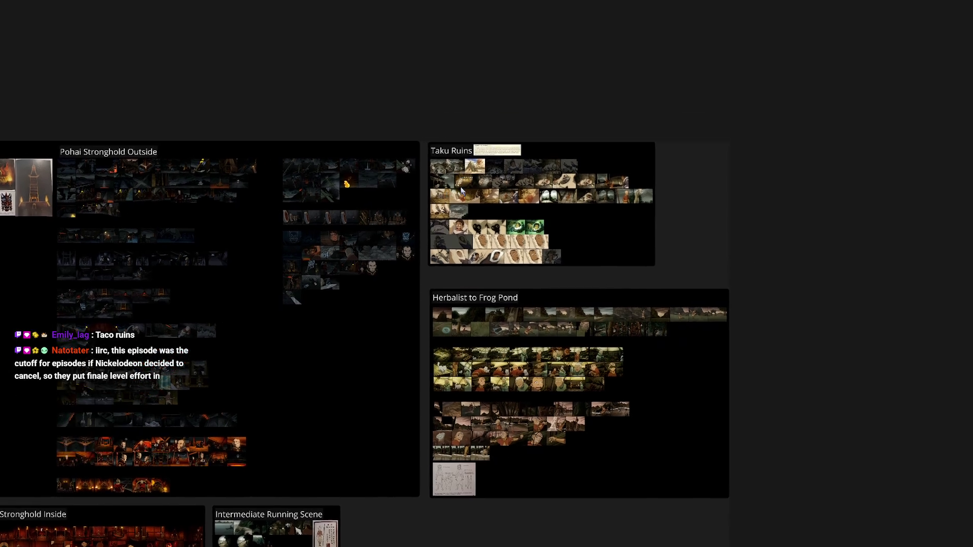
scroll(462, 191, "up", 3)
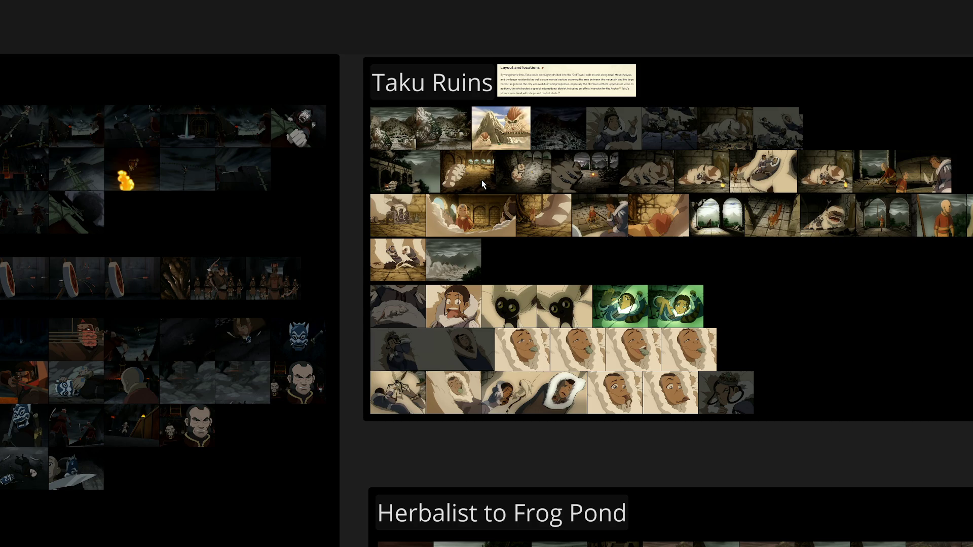
Zoom onto the Taku Ruins Layout and locations notes to read them, then return to Dreams
scroll(482, 180, "down", 5)
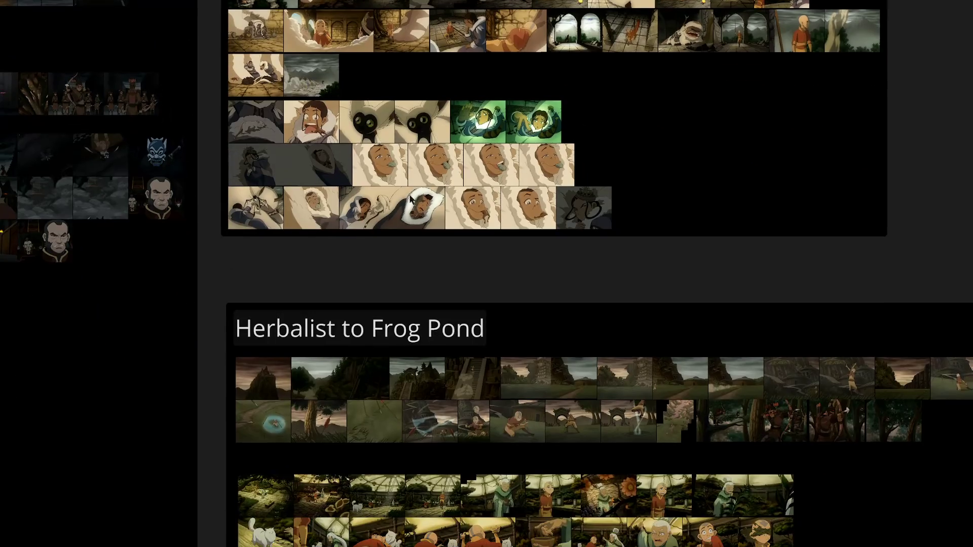
left_click_drag(377, 154, 336, 299)
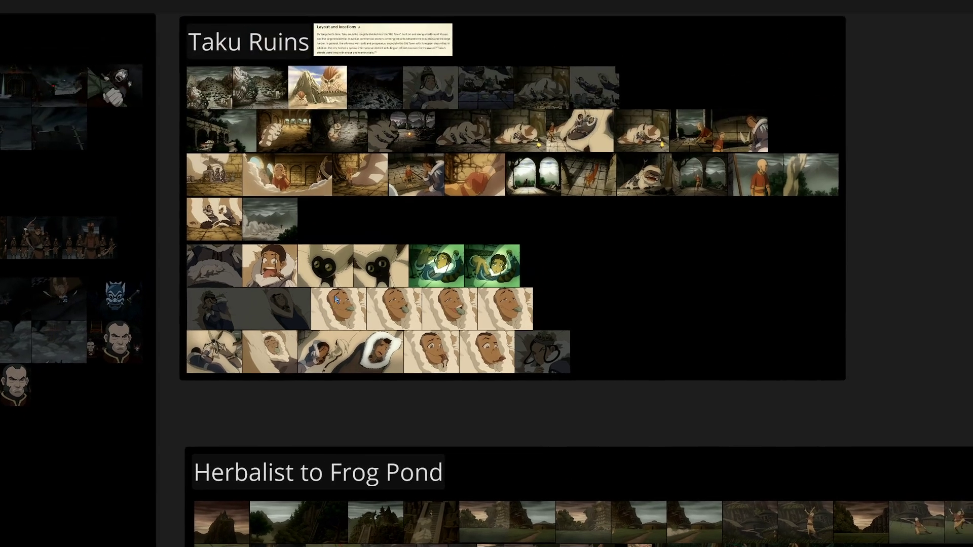
scroll(336, 299, "up", 5)
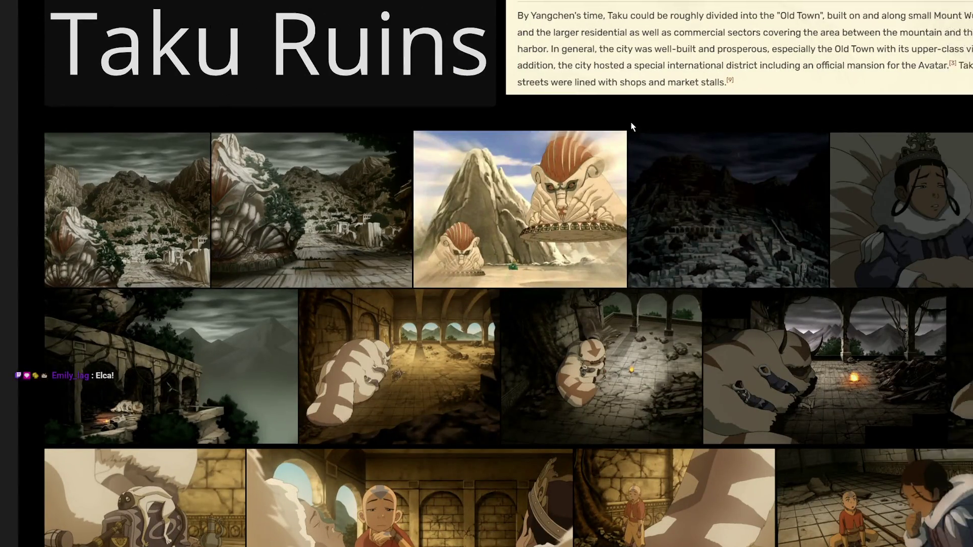
left_click_drag(630, 126, 198, 296)
scroll(330, 257, "up", 3)
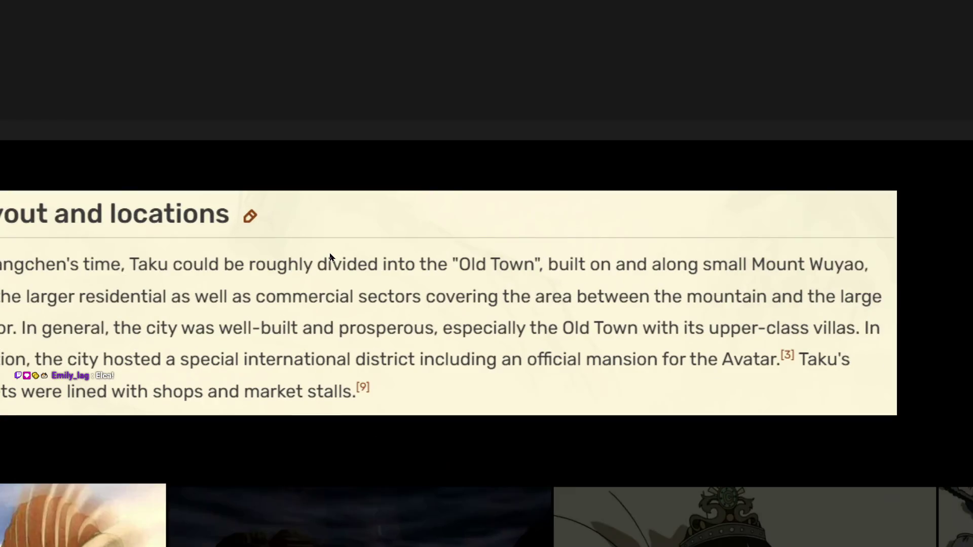
mouse_move(353, 396)
left_mouse_down()
mouse_move(391, 393)
mouse_move(404, 372)
mouse_move(396, 369)
left_mouse_up()
scroll(386, 379, "down", 2)
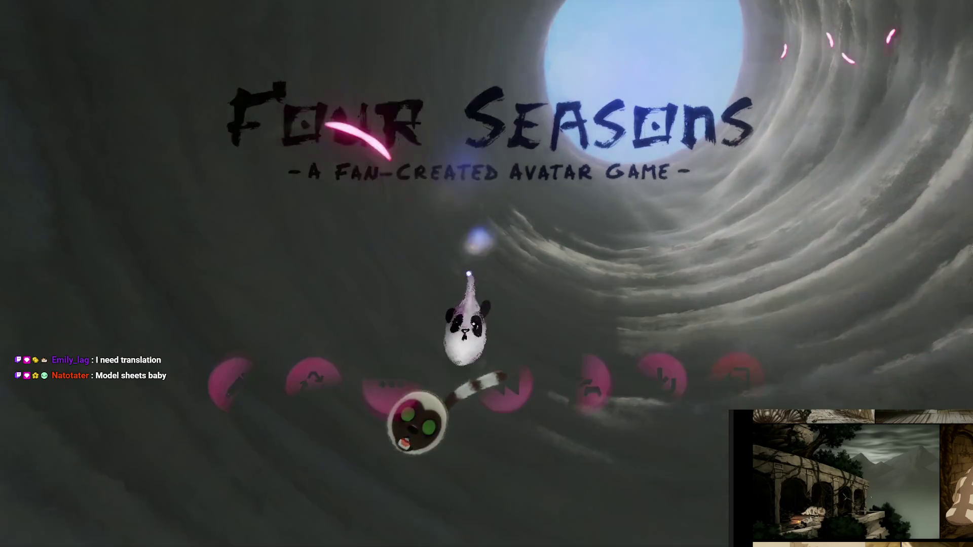
key("Escape")
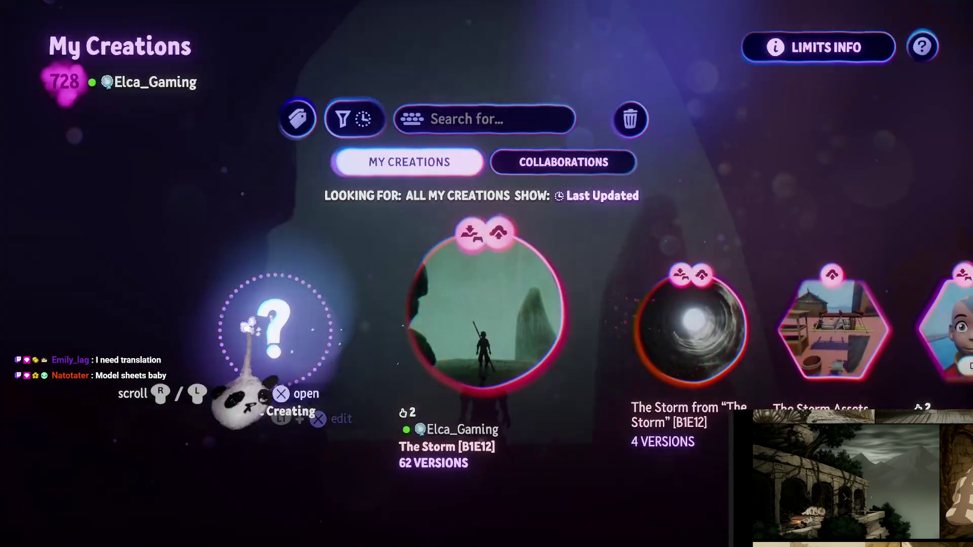
Start a new empty creation in create mode
left_click(253, 329)
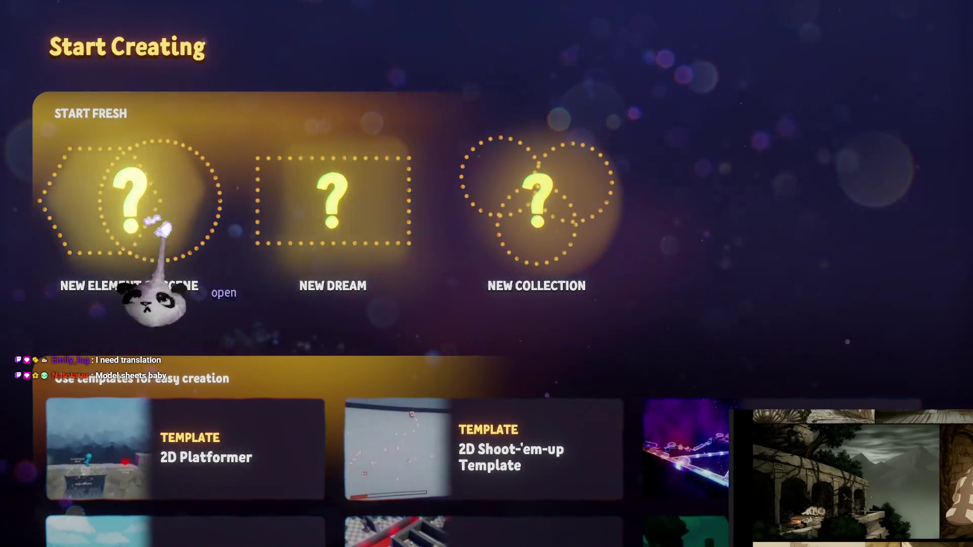
left_click(139, 213)
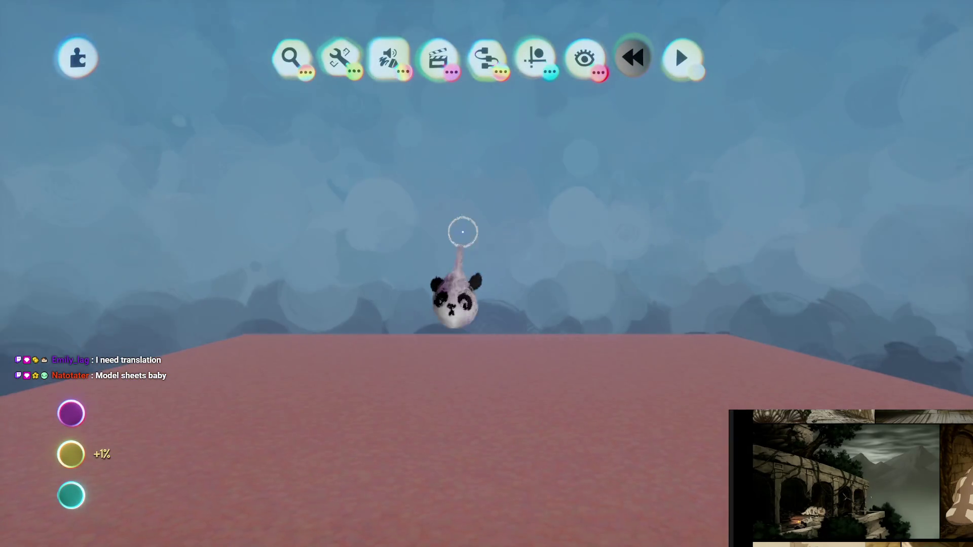
key("Escape")
Save the new creation as a Scene under the Game category
left_click(525, 324)
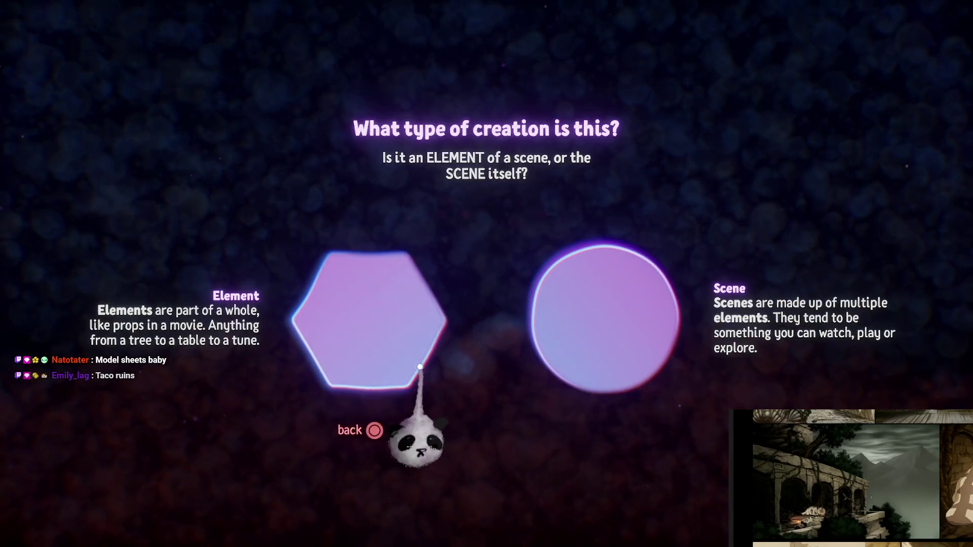
left_click(602, 310)
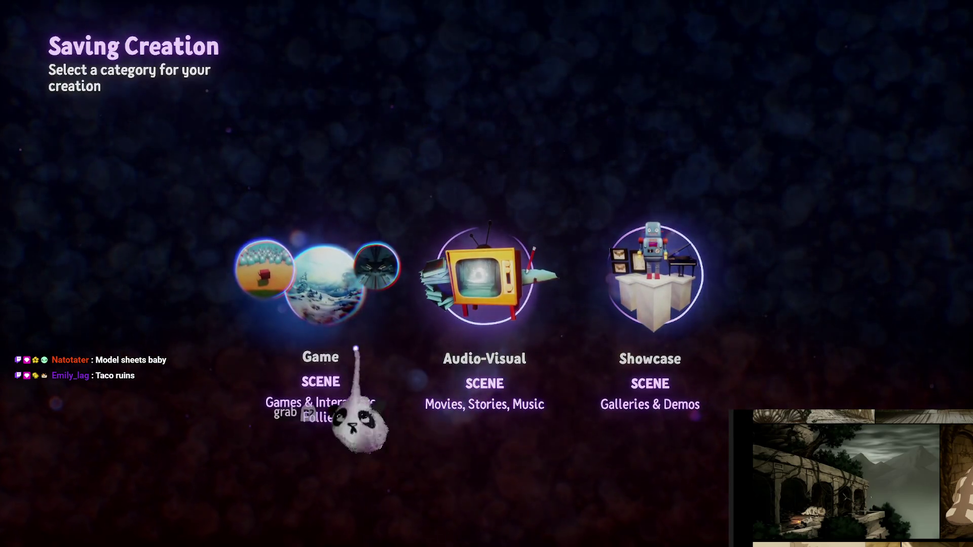
left_click(273, 304)
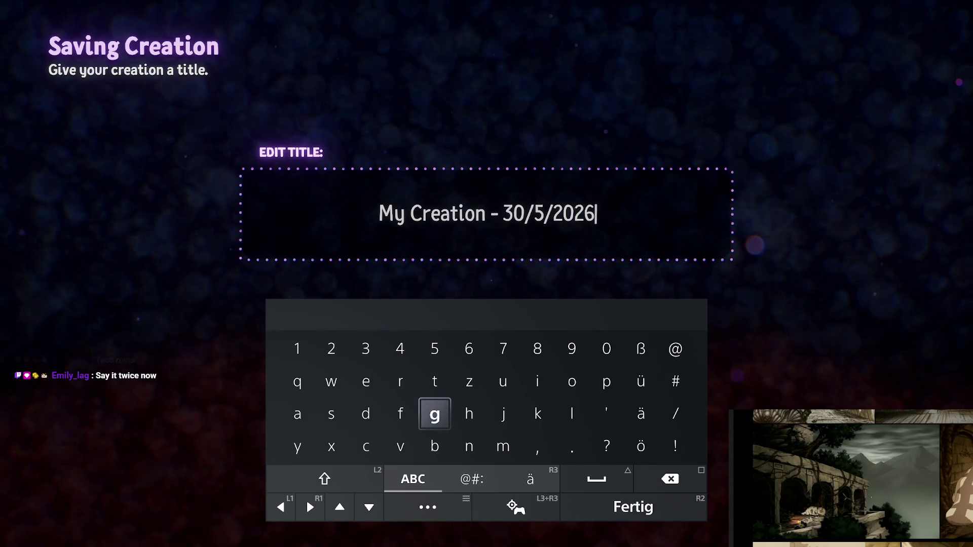
Replace the date-stamped title with 'Taku Ruins (B1EP13)', save, and go back to editing
key("ctrl+a")
key("BackSpace")
type("T")
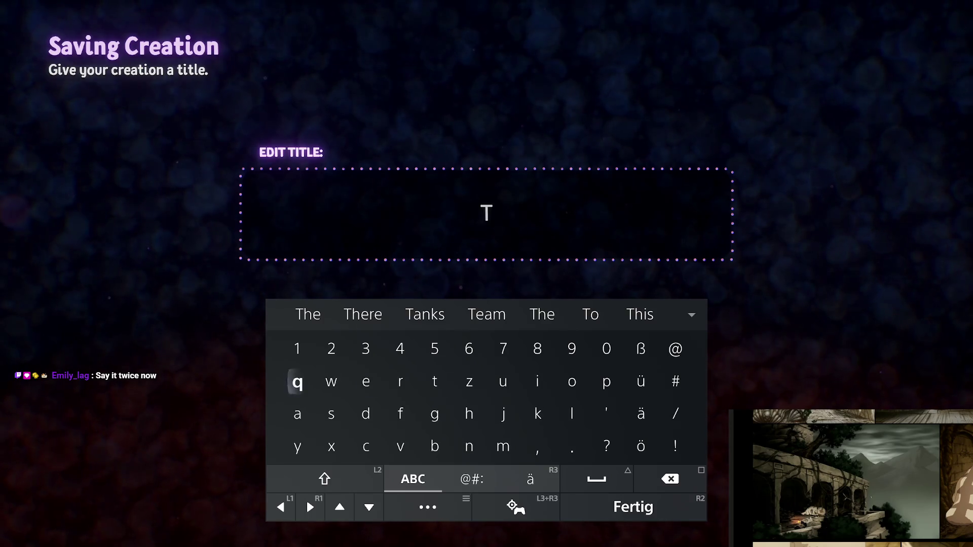
type("aku ")
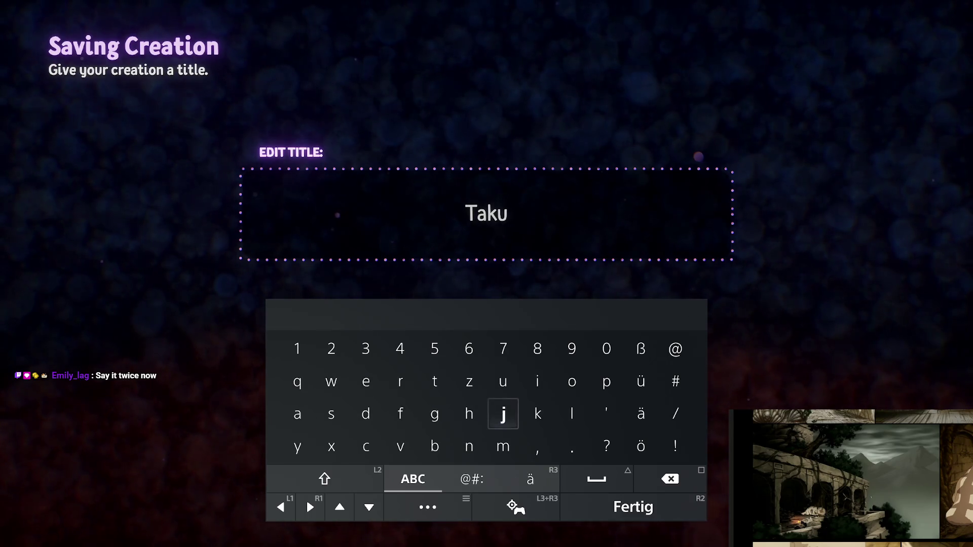
type("Rui")
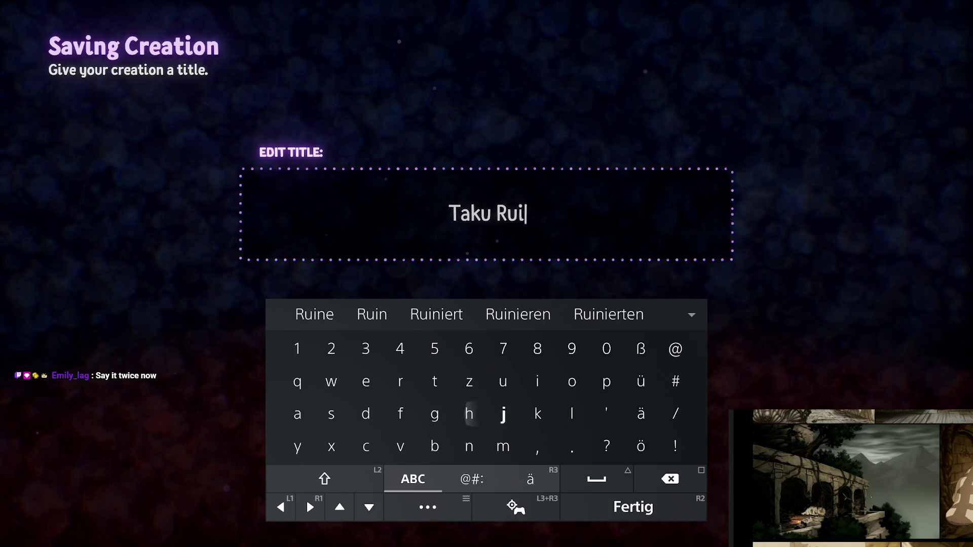
type("ns ")
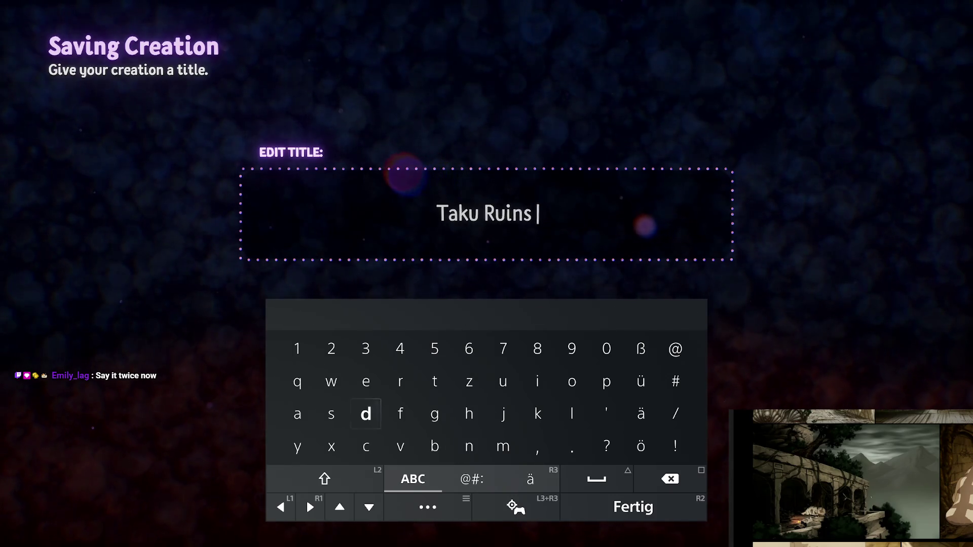
type("(")
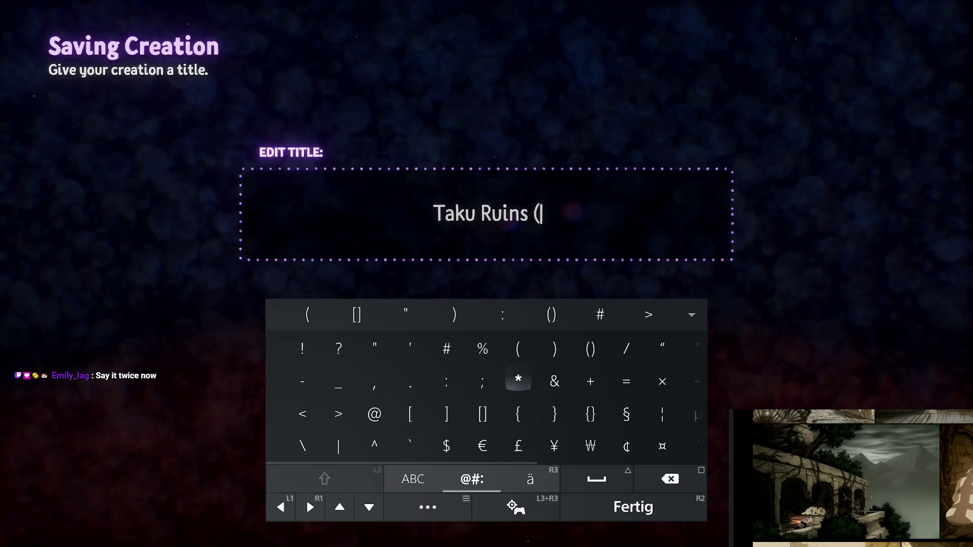
key("Tab")
key("Tab")
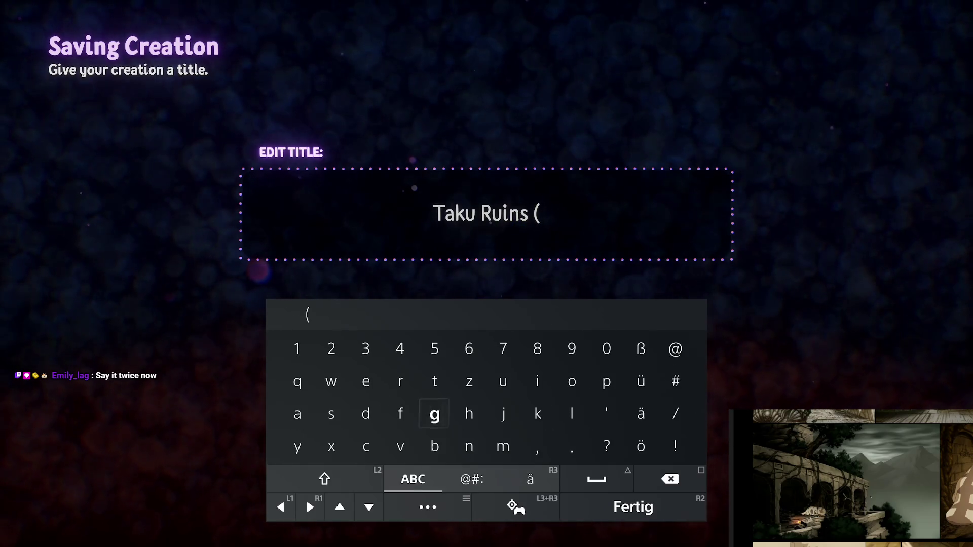
type("E")
key("BackSpace")
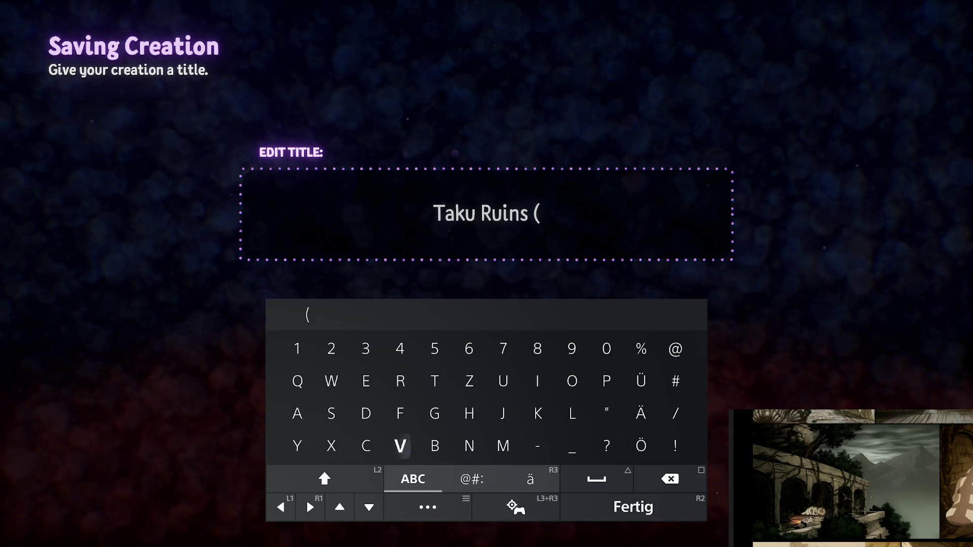
type("B1")
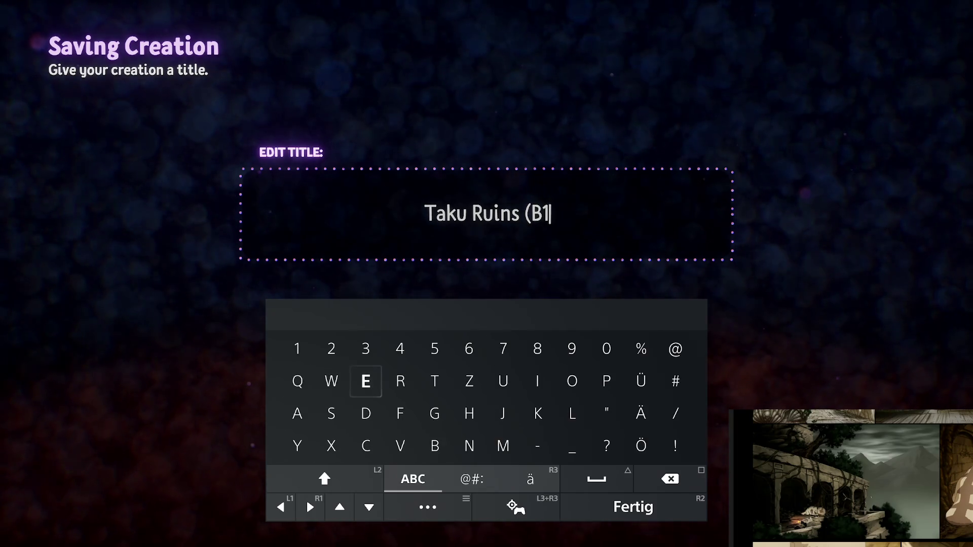
type("EP")
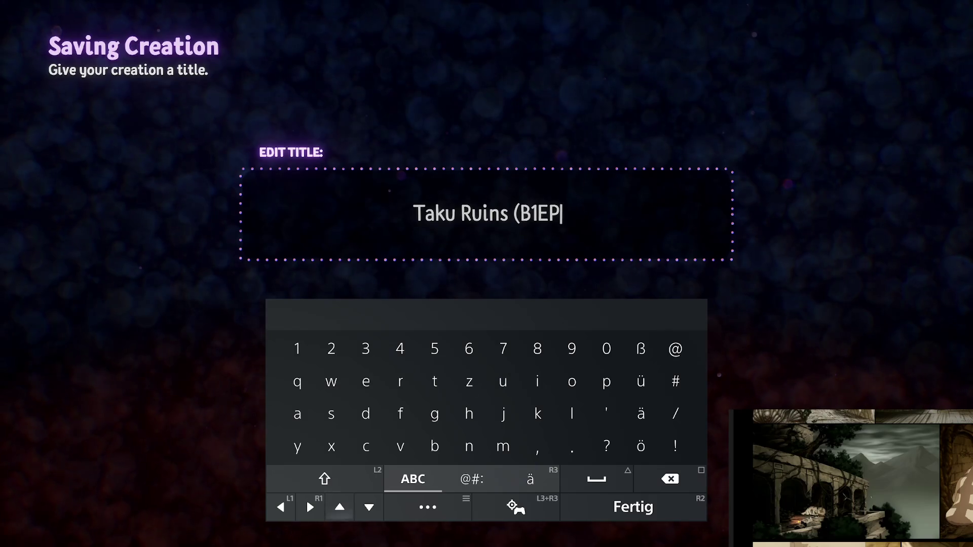
type("13")
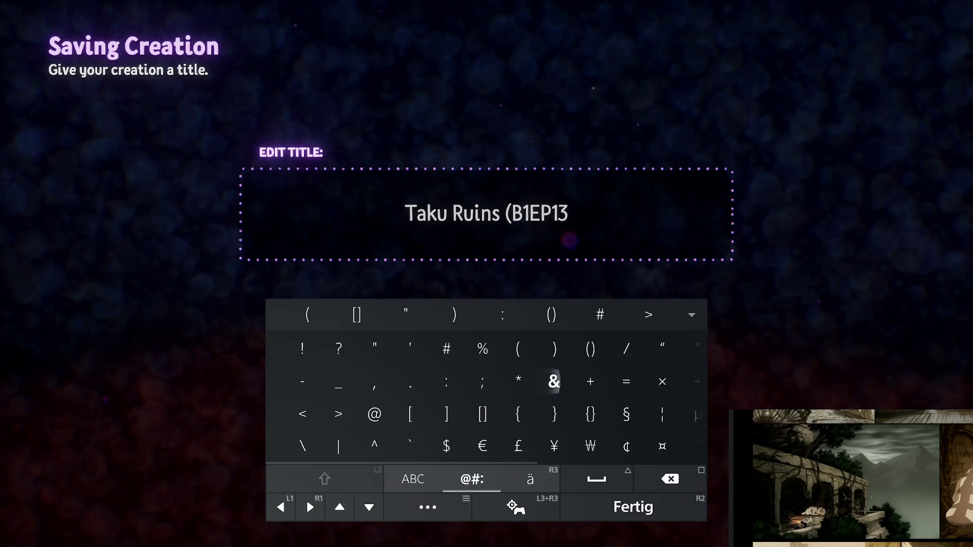
type(")")
key("Return")
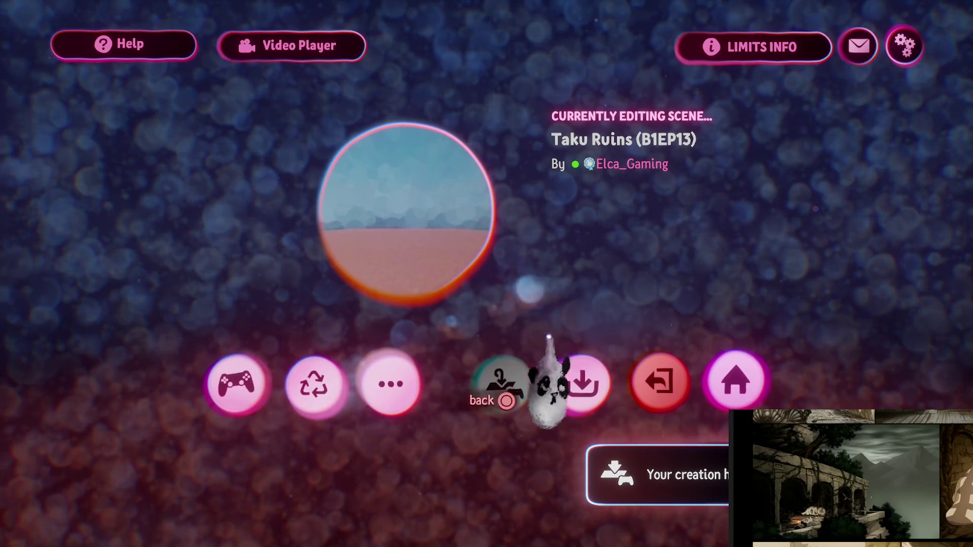
key("Escape")
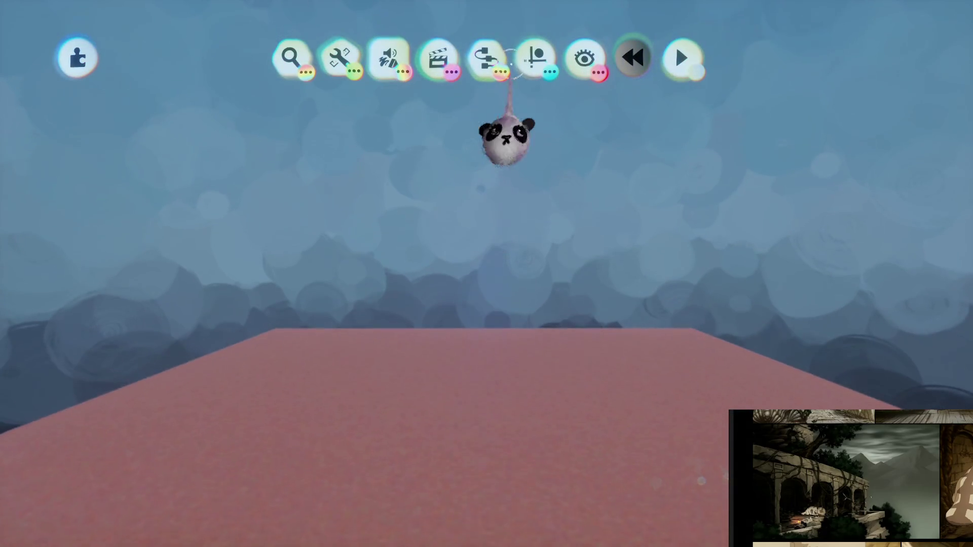
Stamp the Appa creation from My Creations onto the pink platform
left_click(290, 59)
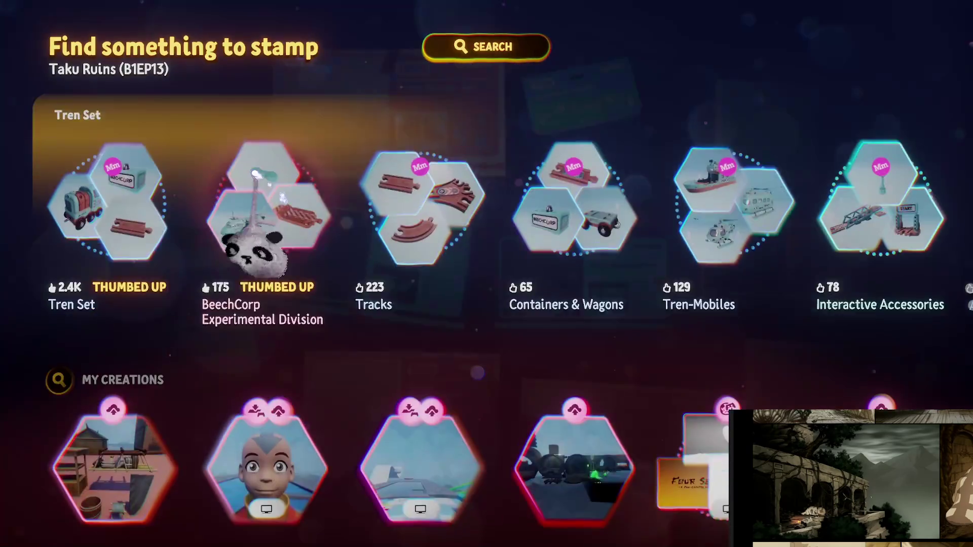
scroll(253, 248, "down", 3)
scroll(434, 304, "right", 8)
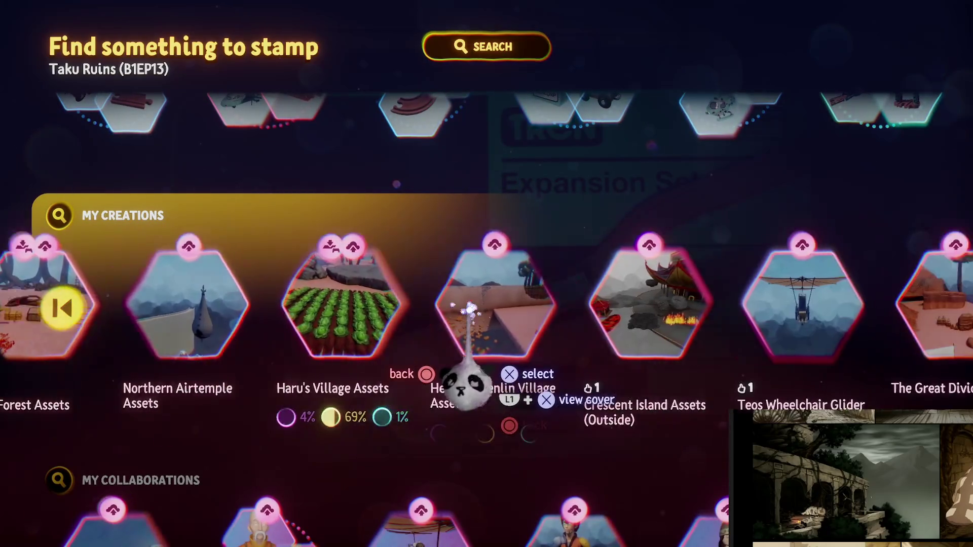
scroll(470, 308, "right", 4)
left_click(456, 307)
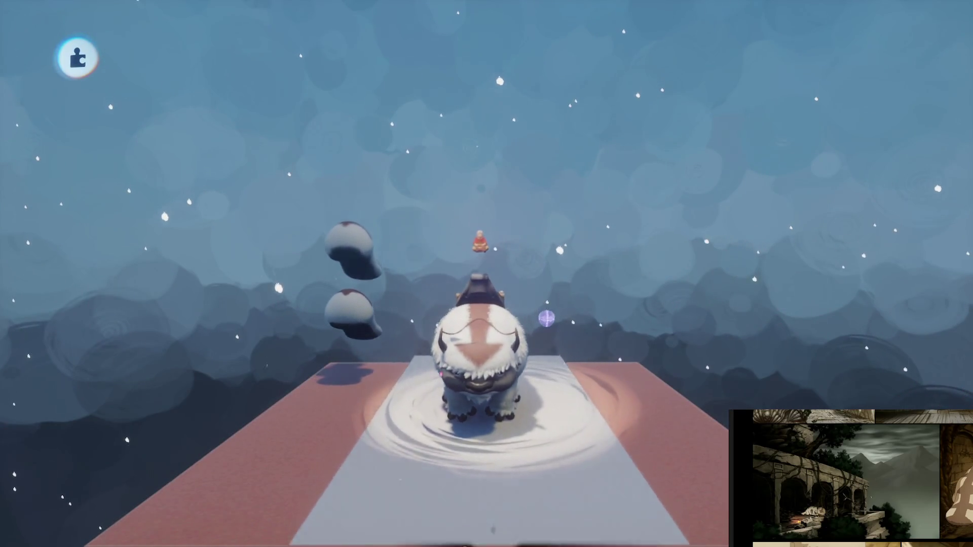
mouse_move(488, 337)
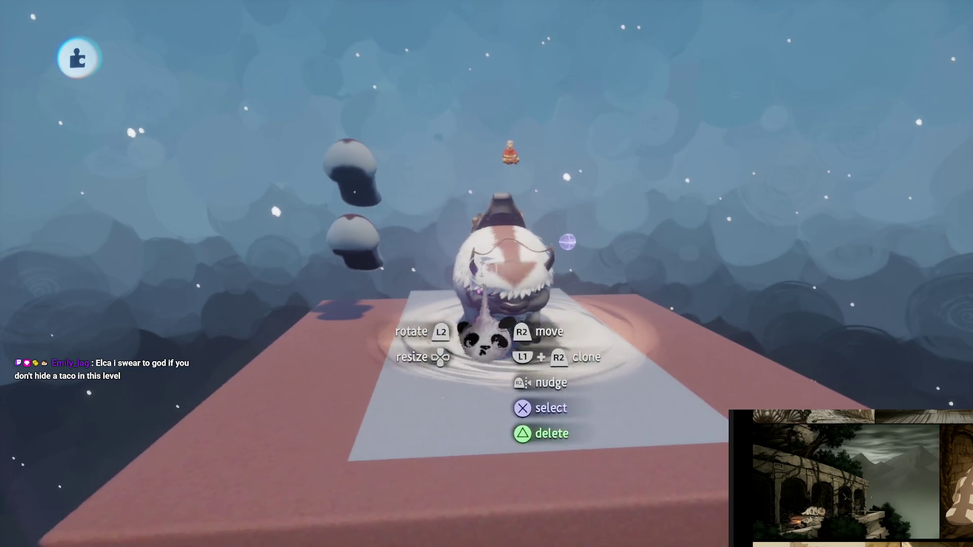
key("Escape")
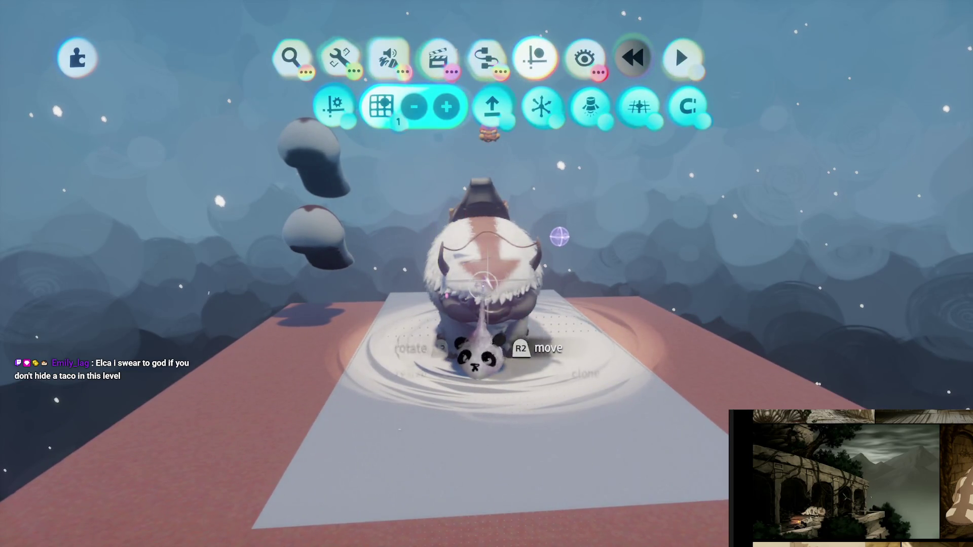
key("Escape")
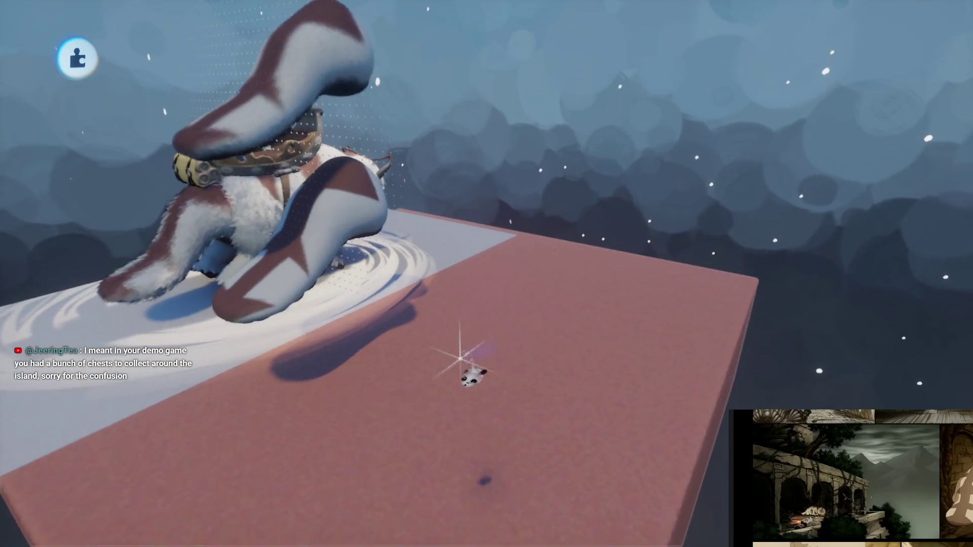
mouse_move(442, 365)
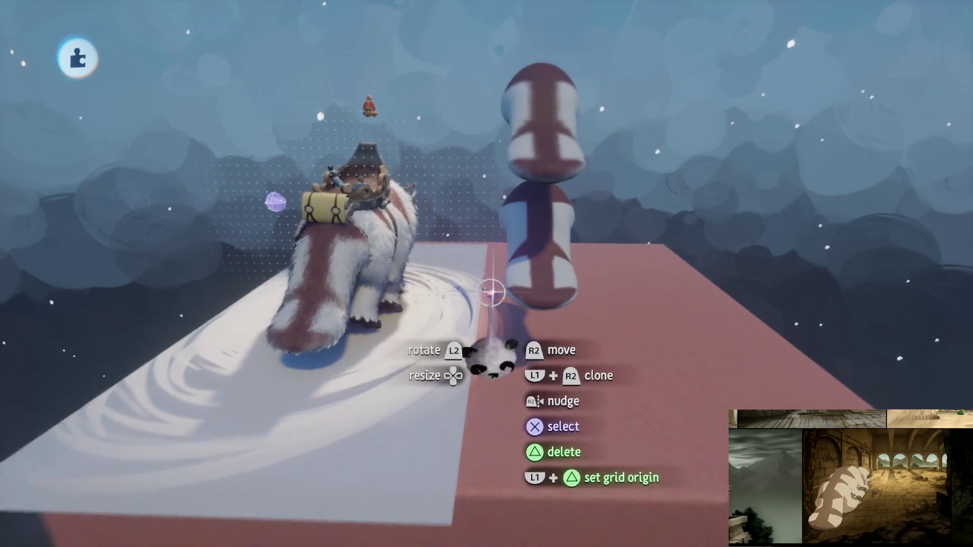
key("Escape")
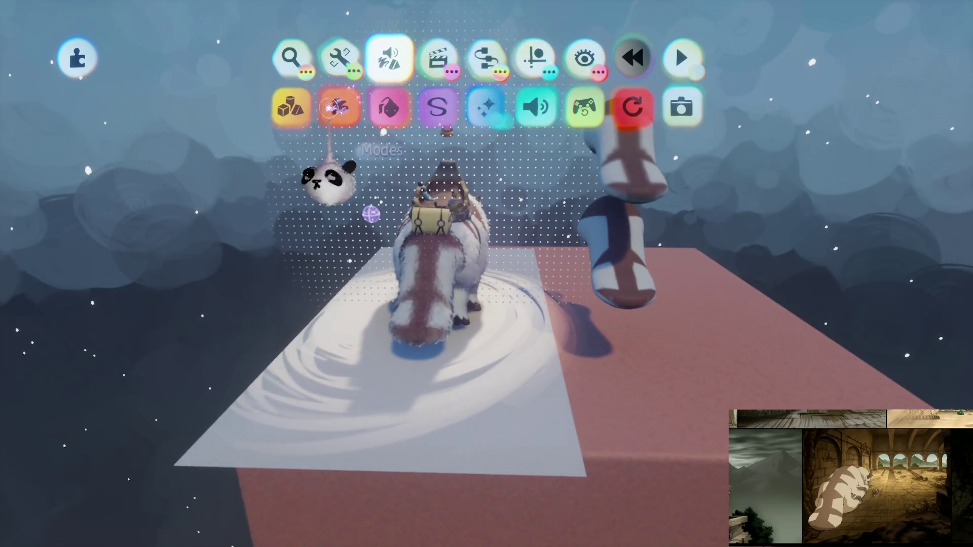
With Kaleidoscope mirroring on, stamp a small cube onto the pink slab beside Appa
left_click(336, 106)
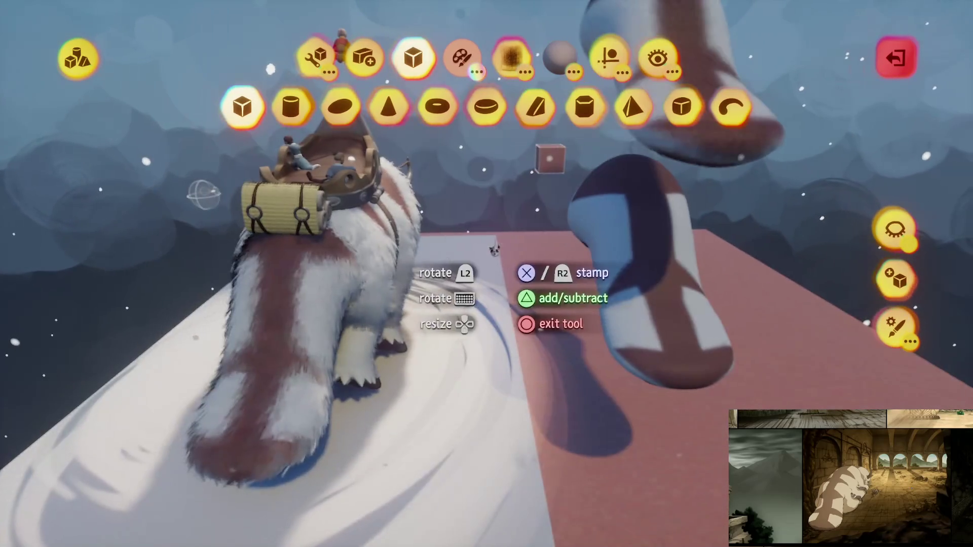
key("Escape")
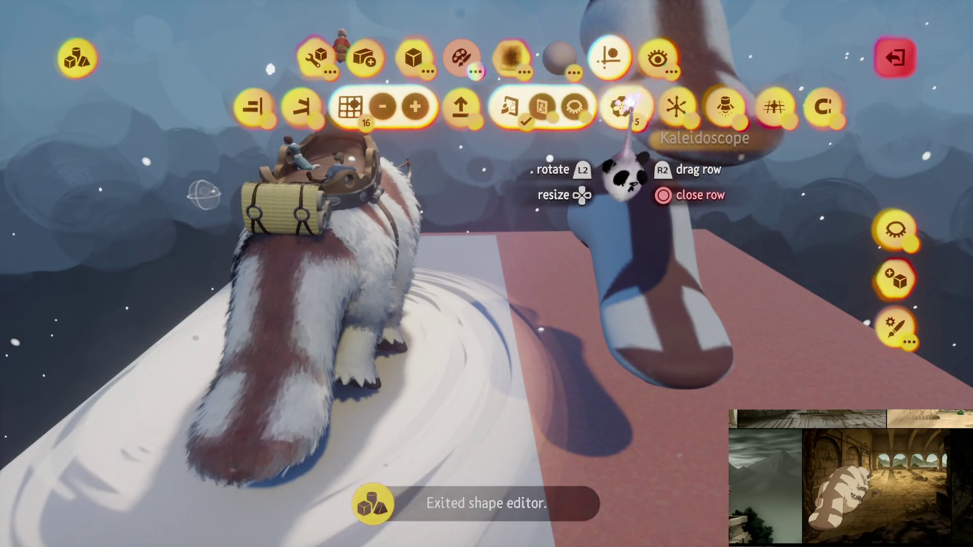
left_click(621, 107)
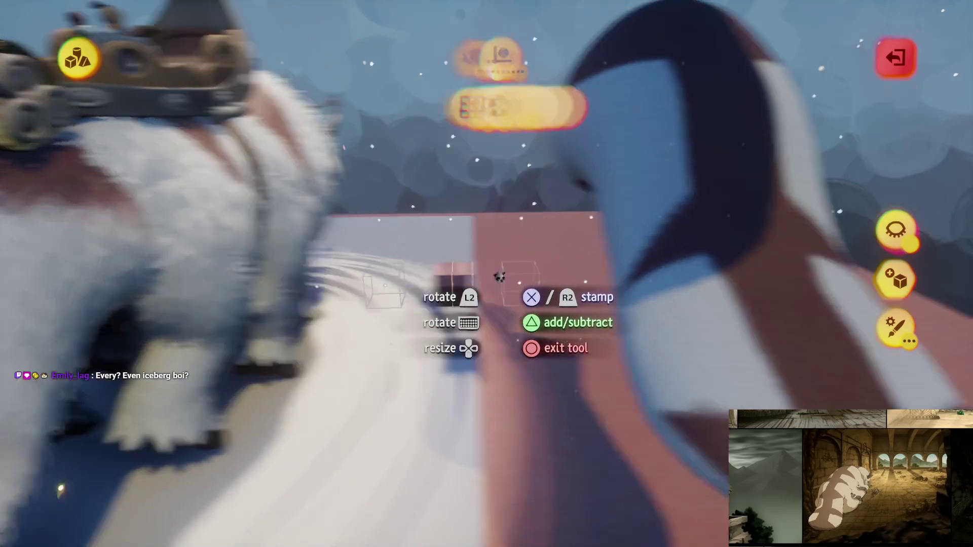
left_click(536, 268)
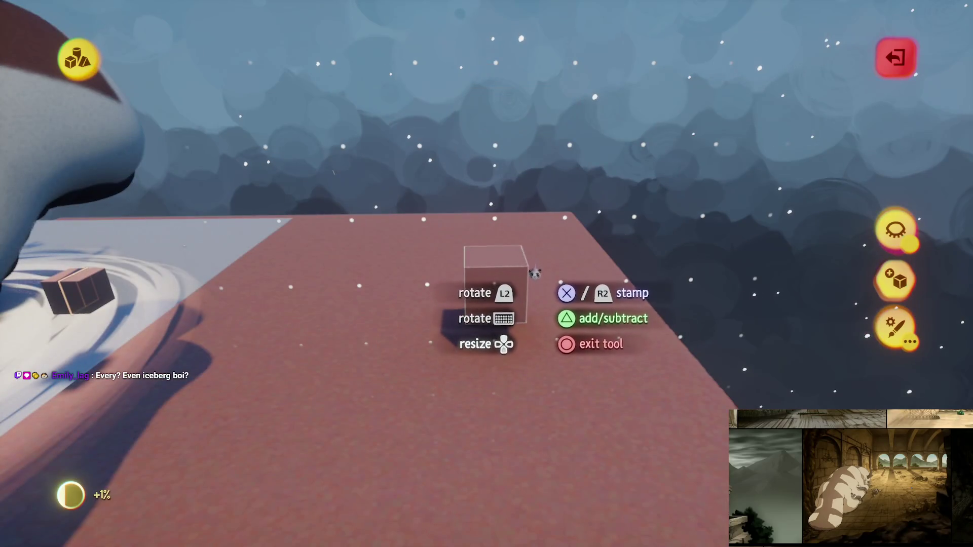
key("Escape")
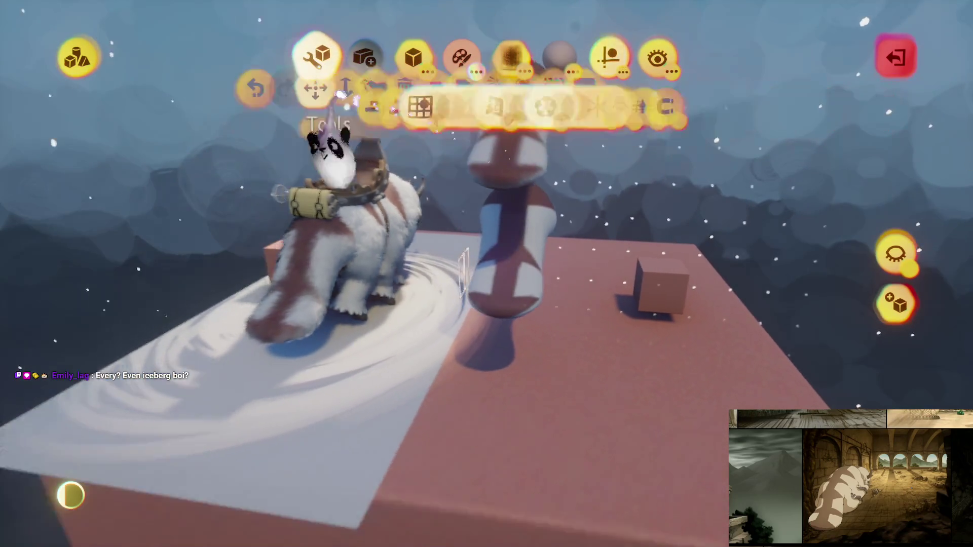
key("Escape")
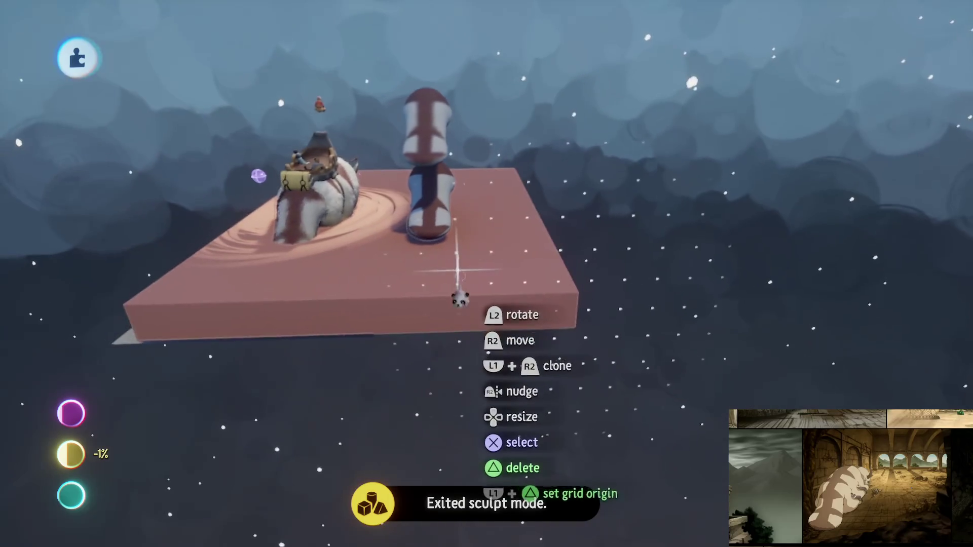
Stretch the pink platform into a much wider floor around Appa, then orbit to check it
mouse_move(469, 256)
left_mouse_down()
mouse_move(496, 298)
mouse_move(491, 370)
left_mouse_up()
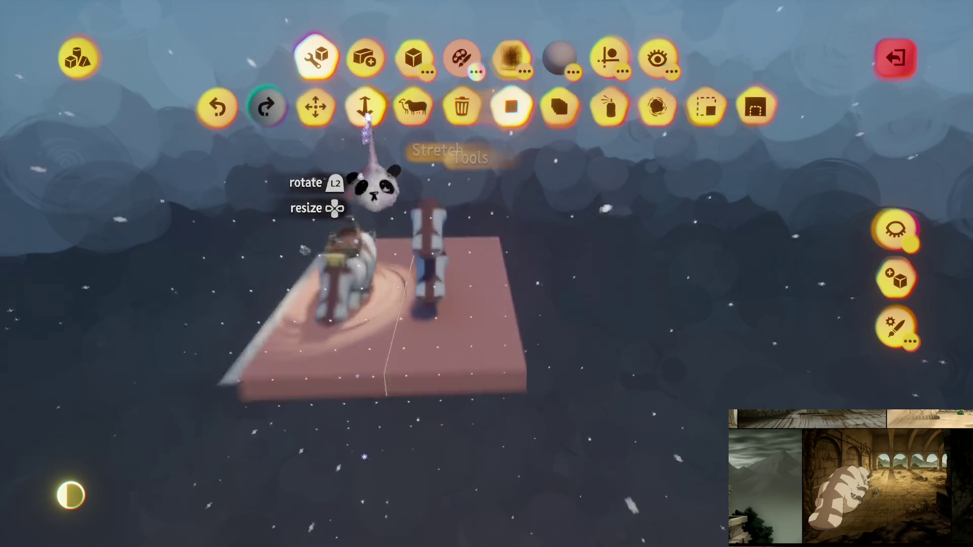
left_click(366, 109)
mouse_move(469, 337)
left_mouse_down()
mouse_move(590, 324)
mouse_move(471, 385)
left_mouse_up()
mouse_move(467, 437)
left_mouse_down()
mouse_move(272, 482)
mouse_move(512, 327)
mouse_move(463, 265)
mouse_move(494, 400)
left_mouse_up()
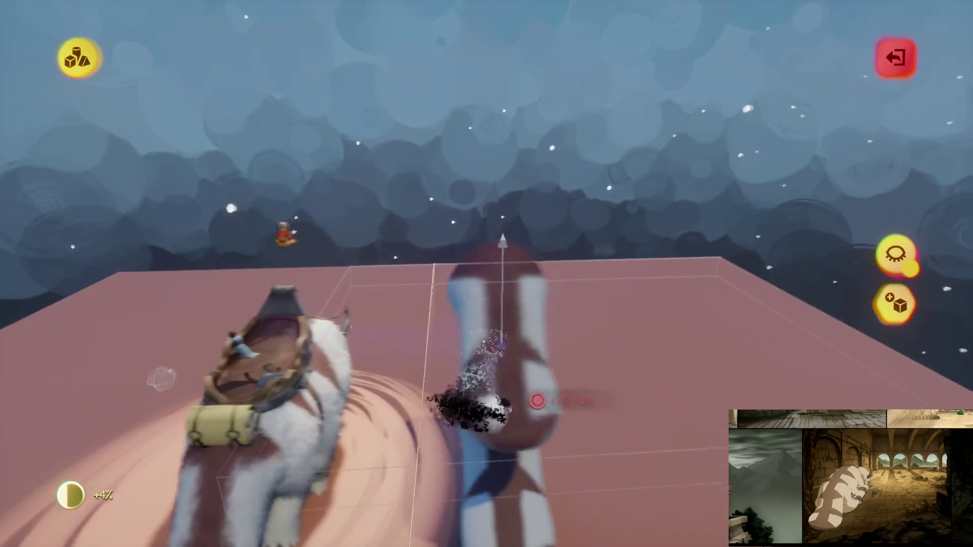
key("Escape")
key("Escape")
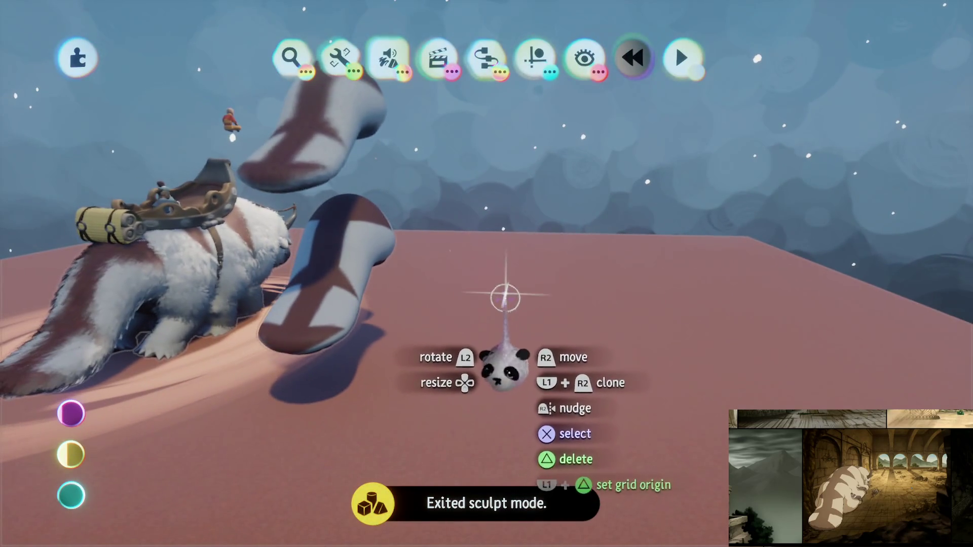
mouse_move(508, 305)
left_mouse_down()
mouse_move(461, 365)
mouse_move(521, 314)
mouse_move(515, 326)
mouse_move(452, 118)
left_mouse_up()
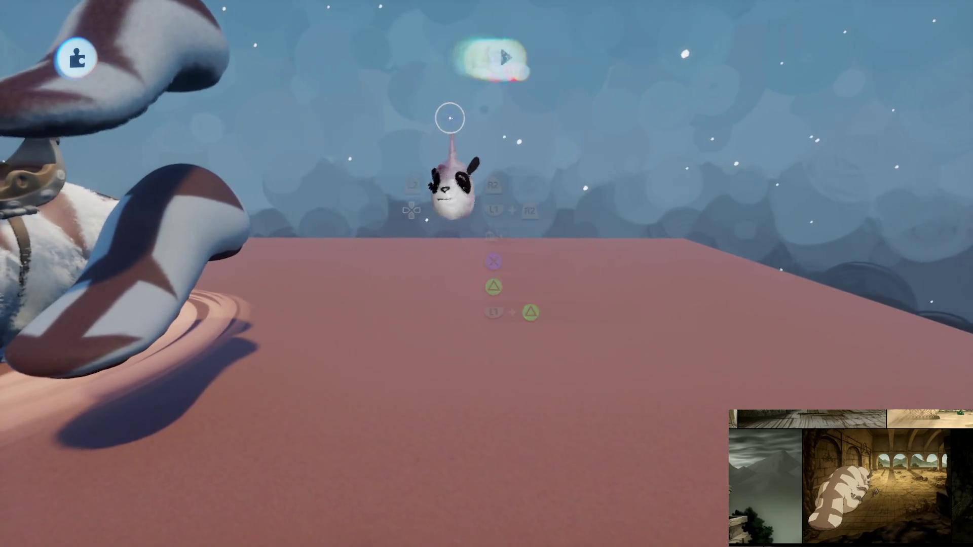
left_click(388, 57)
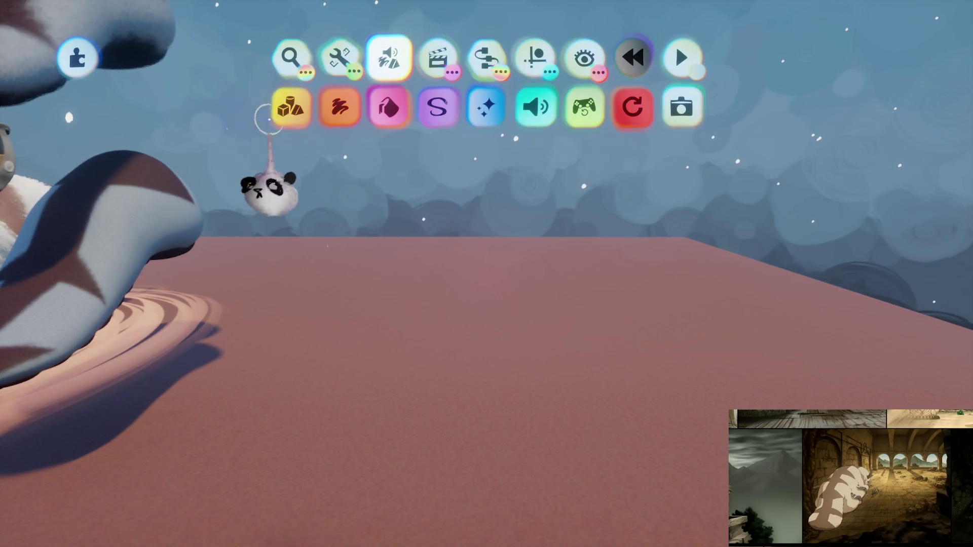
Stamp a new cube on the platform and stretch it into a long low bar
left_click(287, 105)
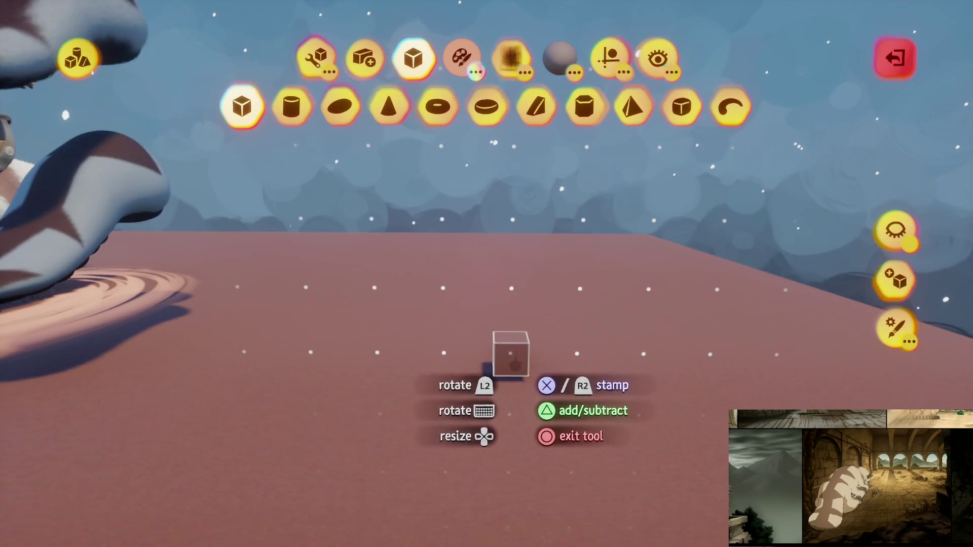
left_click(563, 357)
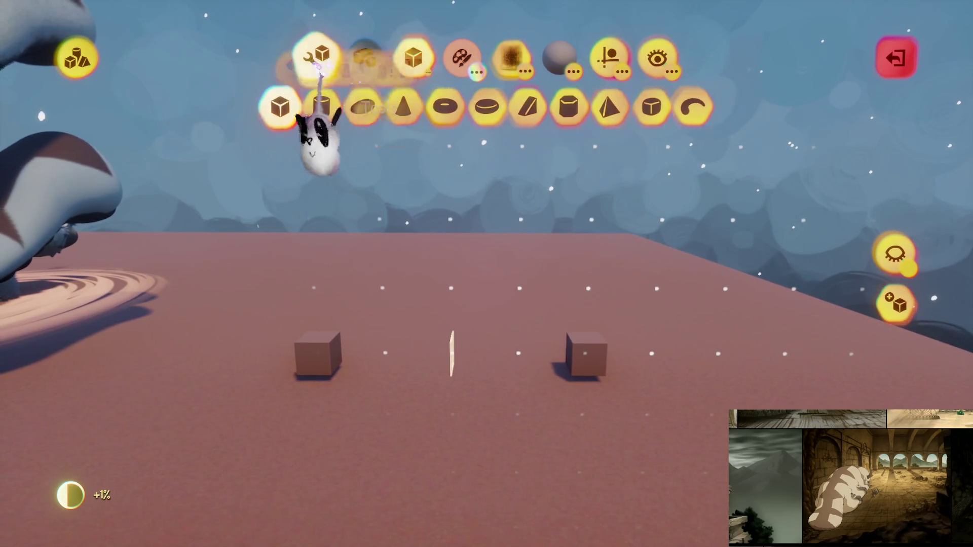
left_click(316, 56)
left_click(363, 106)
left_click_drag(496, 281, 395, 304)
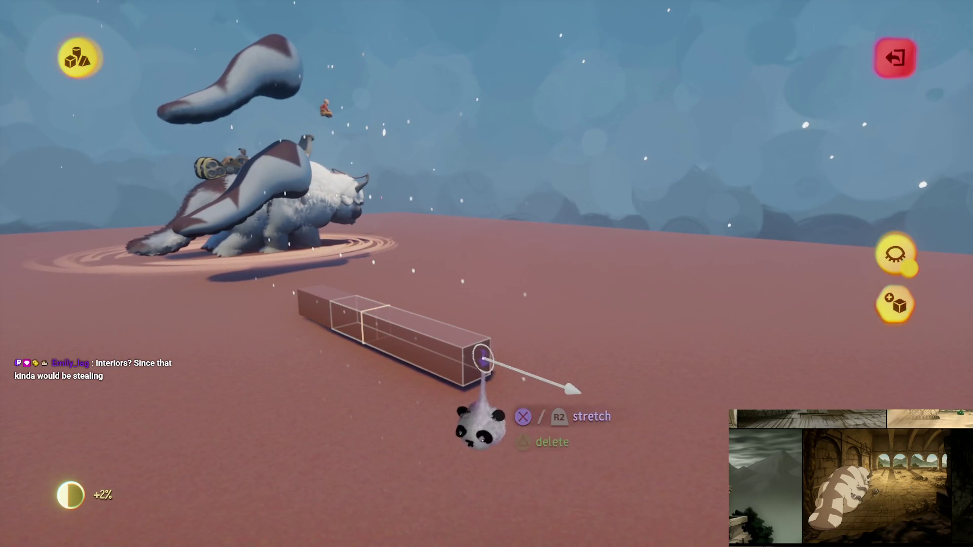
left_click_drag(478, 365, 526, 390)
Pull the bar upward into a tall wall and thicken it into a solid block
left_click_drag(506, 348, 509, 185)
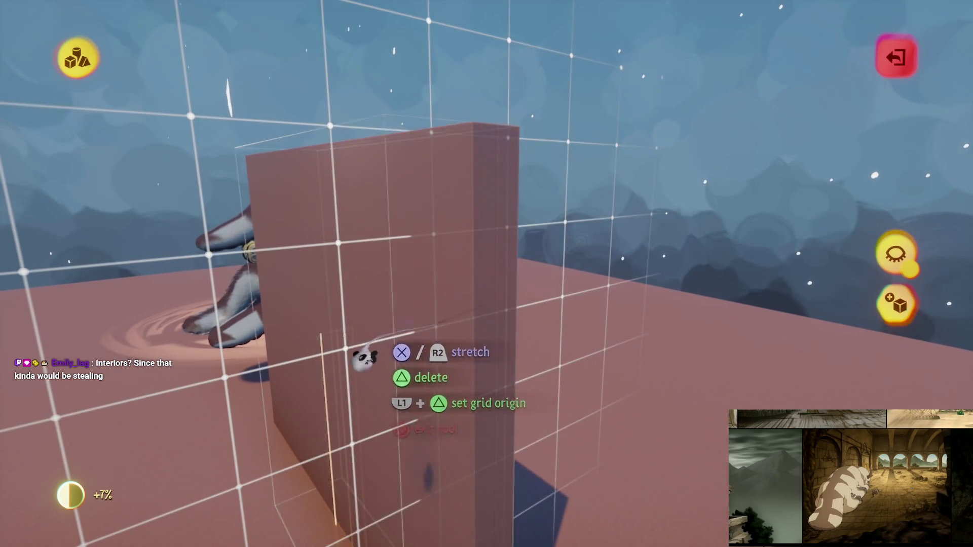
left_click_drag(362, 361, 468, 245)
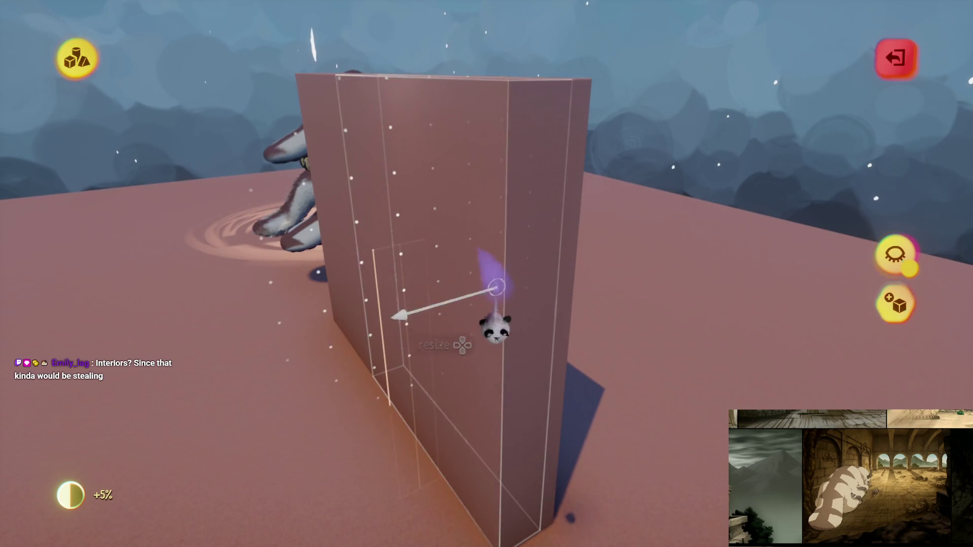
left_click_drag(495, 327, 467, 307)
mouse_move(442, 259)
left_mouse_down()
mouse_move(420, 262)
mouse_move(444, 264)
mouse_move(467, 309)
left_mouse_up()
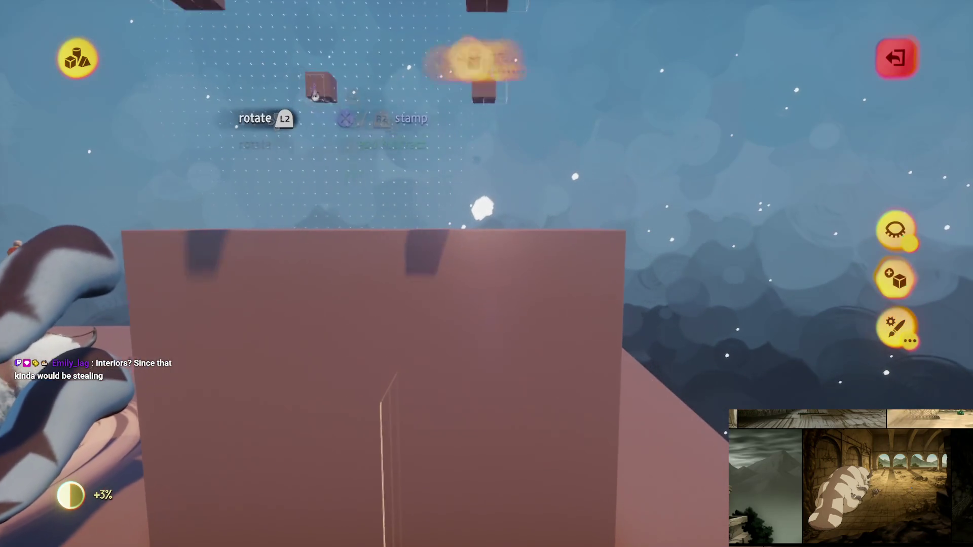
key("Tab")
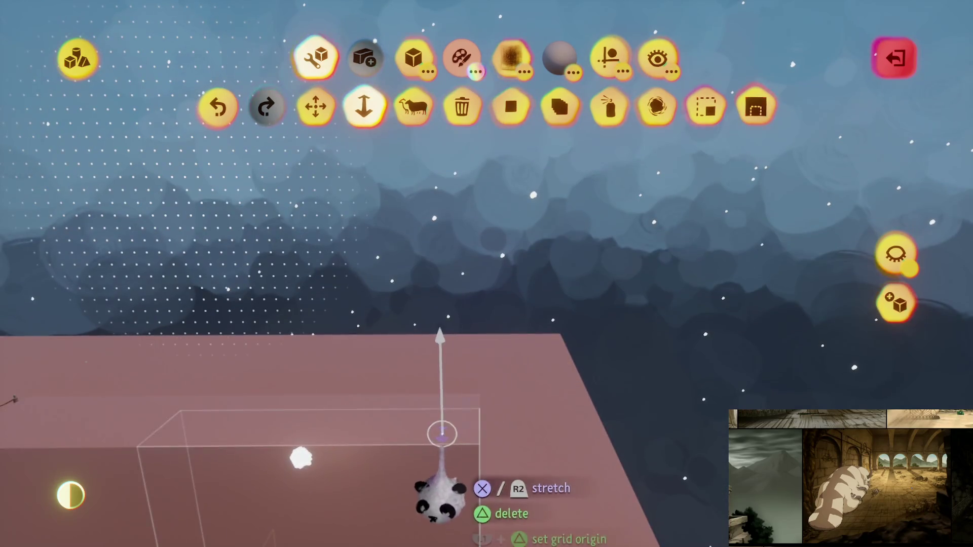
key("Escape")
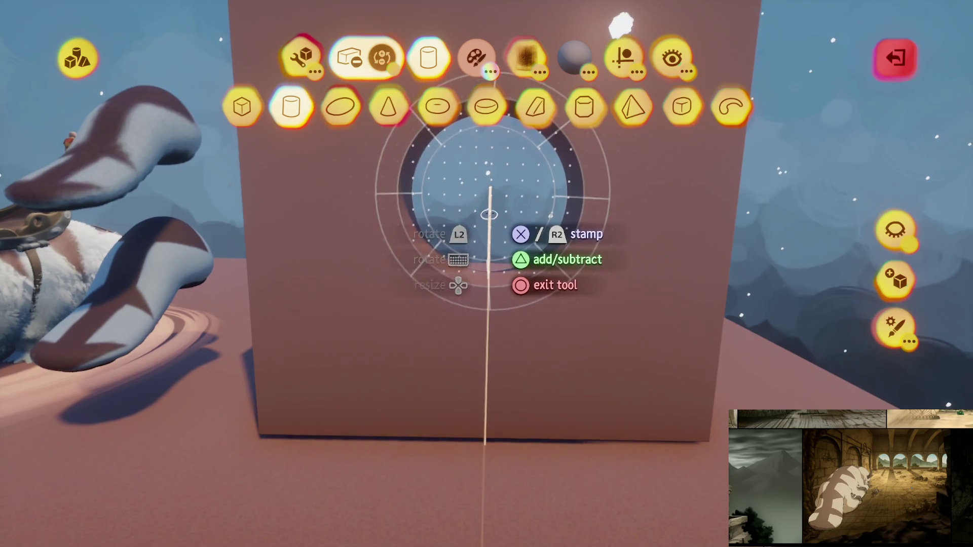
Enlarge the cylinder stamp and cut a rounded archway through the pink wall
key("Up")
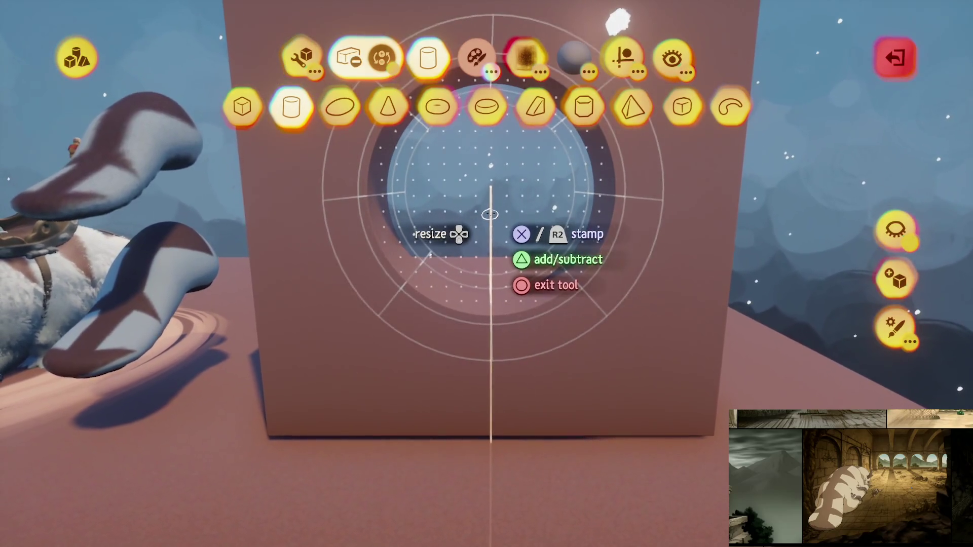
left_click(490, 214)
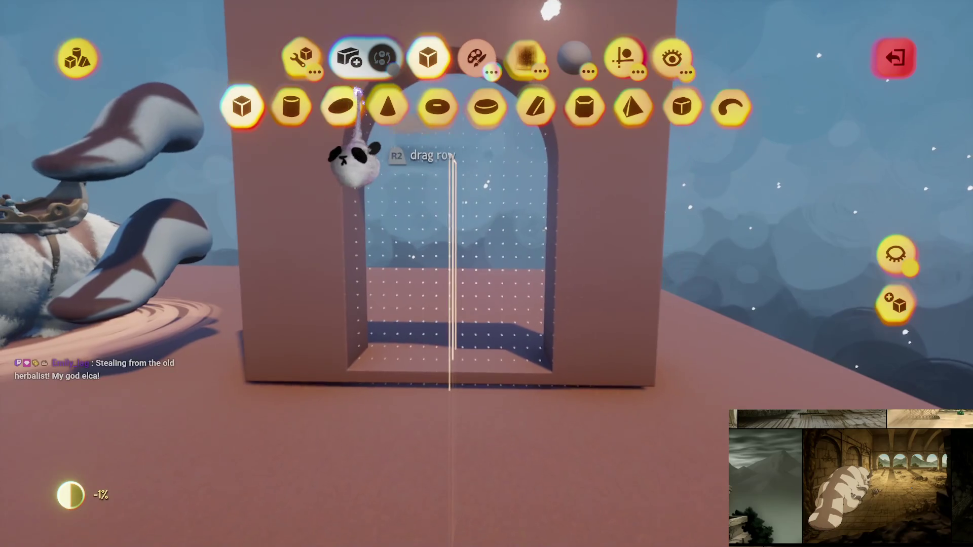
left_click(364, 108)
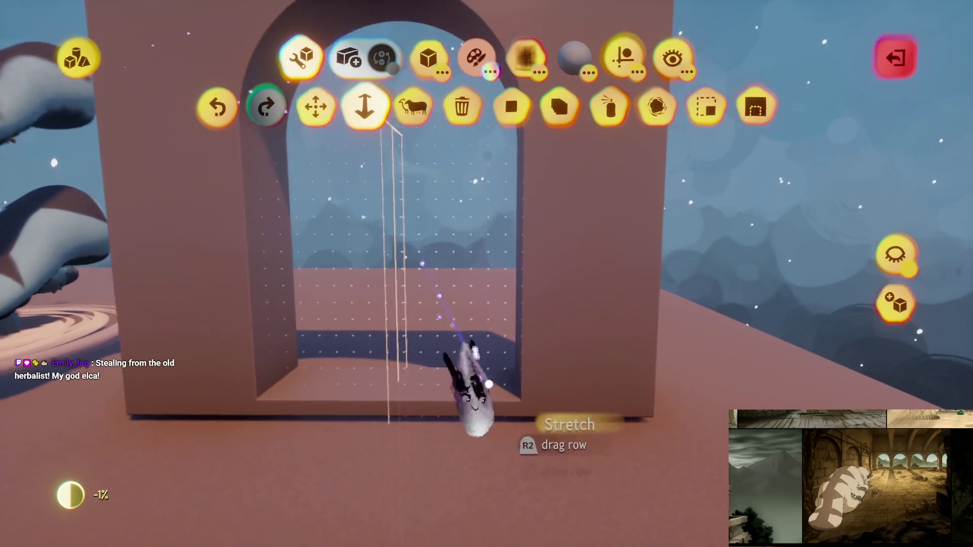
key("Escape")
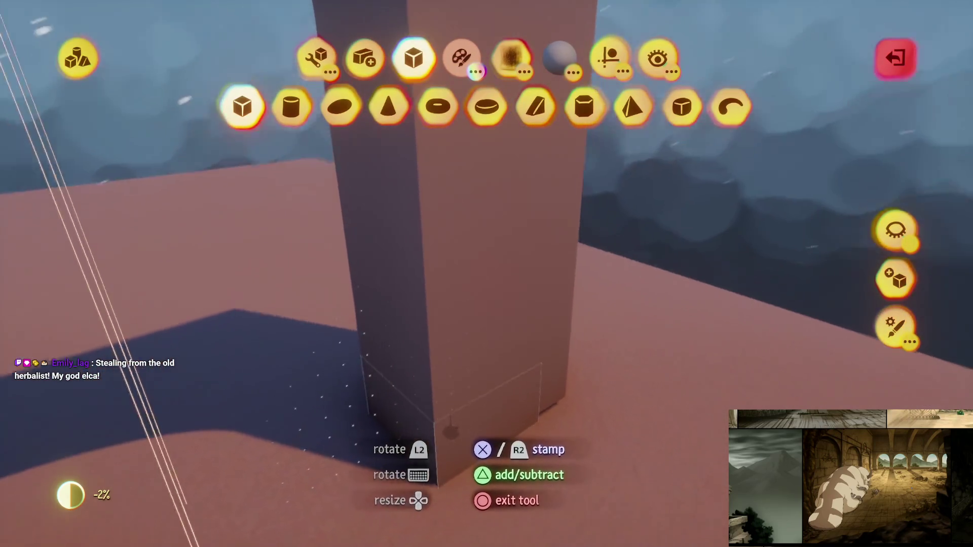
Stretch a square plinth block around the foot of each pillar
key("Escape")
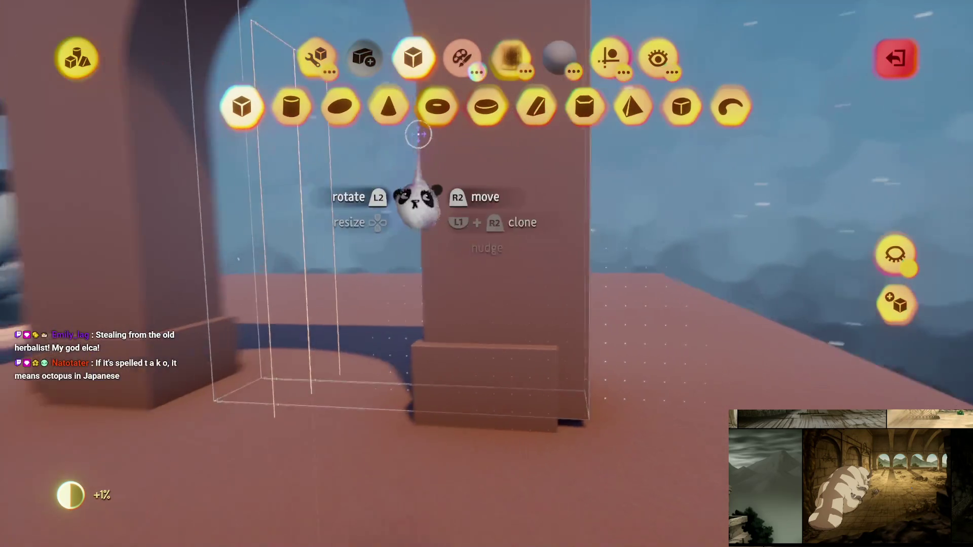
left_click(315, 56)
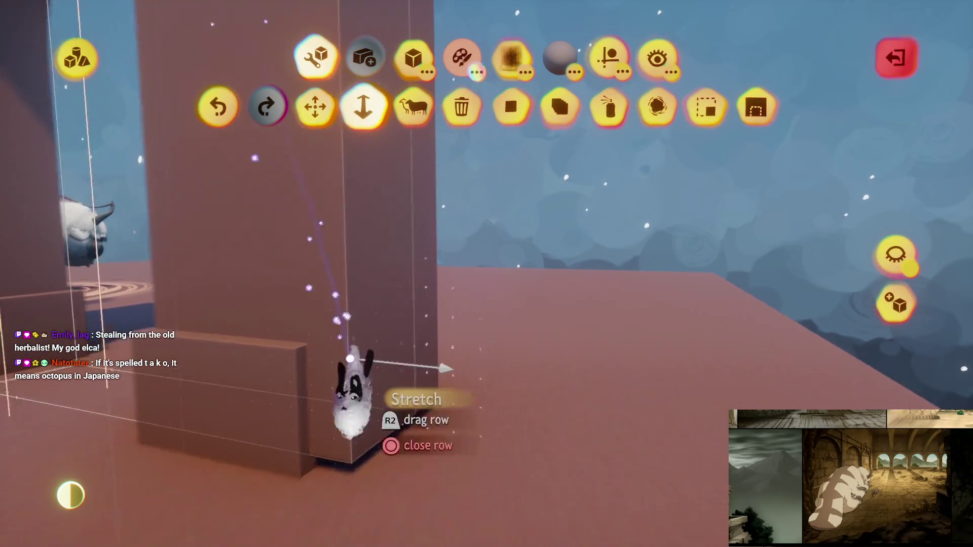
mouse_move(336, 413)
left_mouse_down()
mouse_move(386, 435)
mouse_move(385, 418)
mouse_move(431, 396)
mouse_move(425, 420)
mouse_move(494, 304)
left_mouse_up()
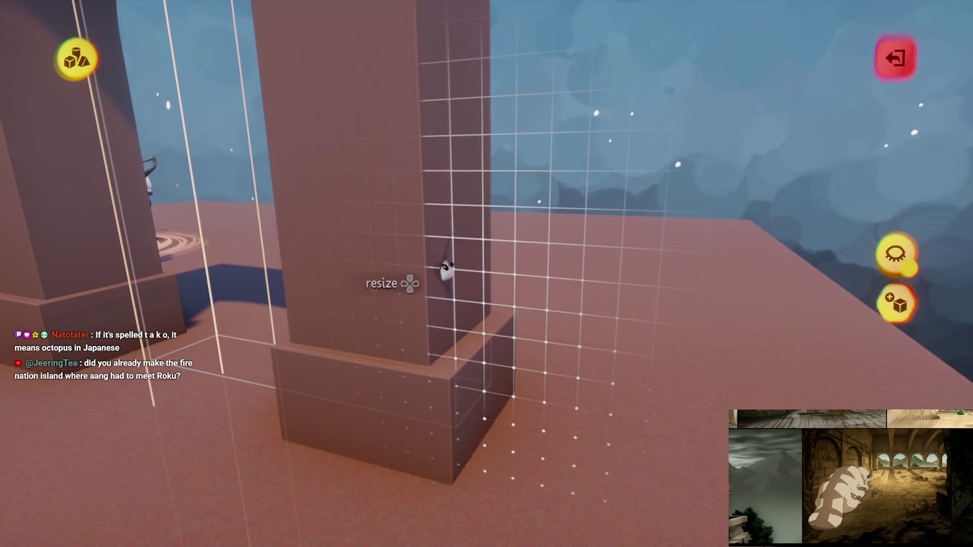
left_click_drag(408, 268, 446, 385)
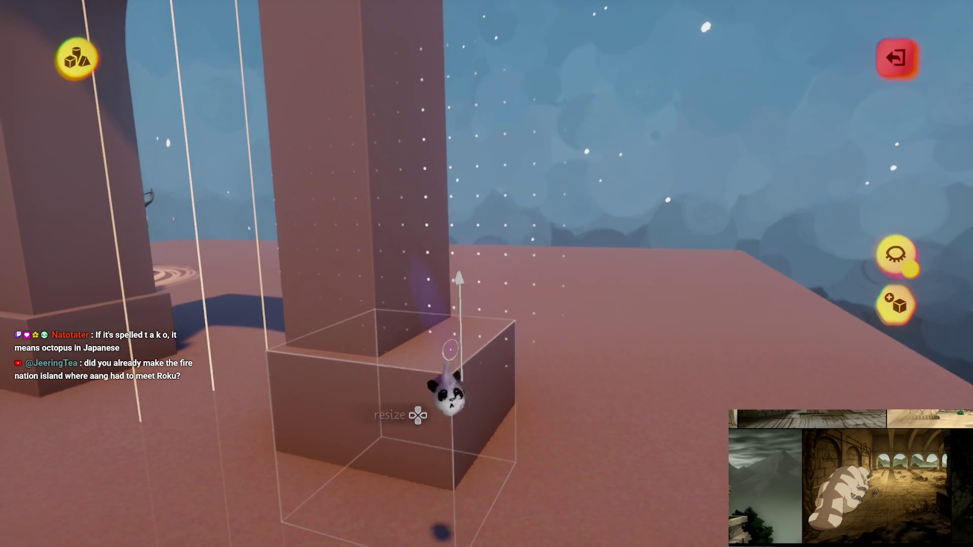
mouse_move(425, 421)
left_mouse_down()
mouse_move(387, 432)
mouse_move(450, 385)
left_mouse_up()
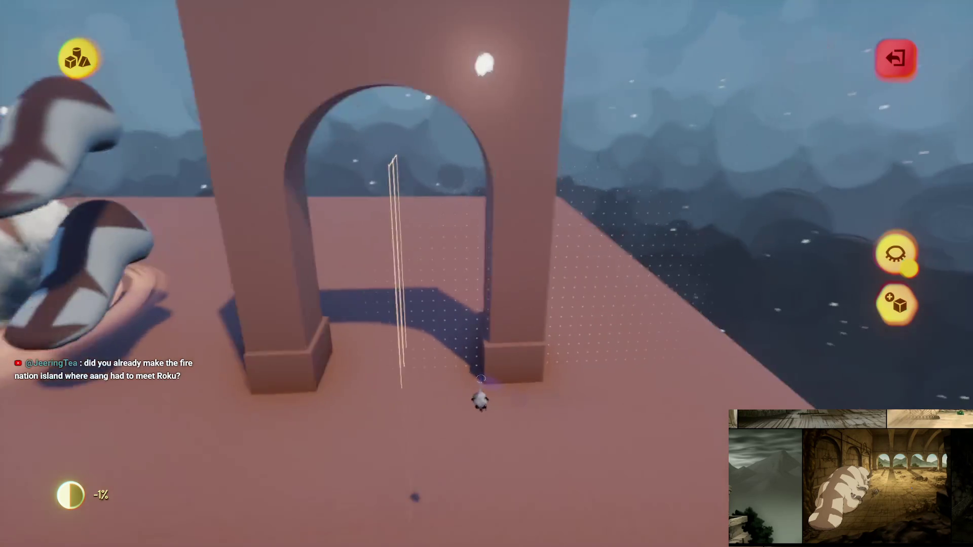
key("Escape")
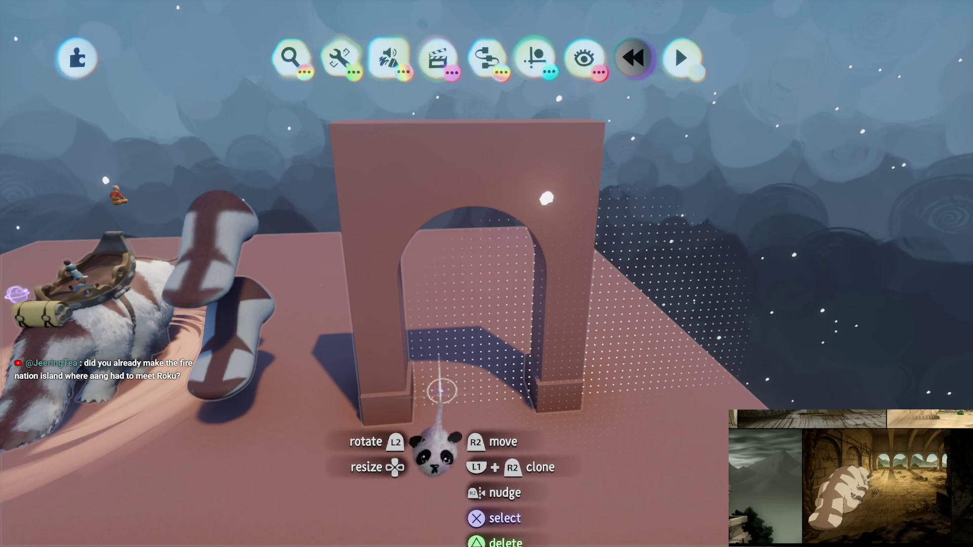
mouse_move(441, 376)
left_mouse_down()
mouse_move(496, 238)
mouse_move(469, 278)
mouse_move(440, 198)
mouse_move(413, 184)
mouse_move(467, 369)
mouse_move(497, 306)
mouse_move(493, 319)
mouse_move(495, 218)
mouse_move(502, 326)
left_mouse_up()
left_click(502, 326)
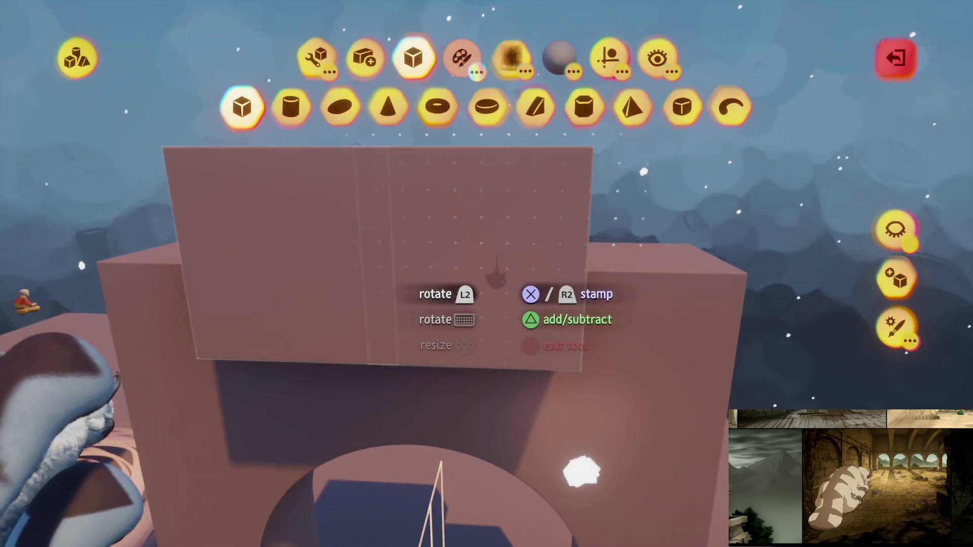
mouse_move(517, 249)
left_mouse_down()
mouse_move(539, 304)
mouse_move(532, 315)
mouse_move(528, 304)
left_mouse_up()
left_click(527, 304)
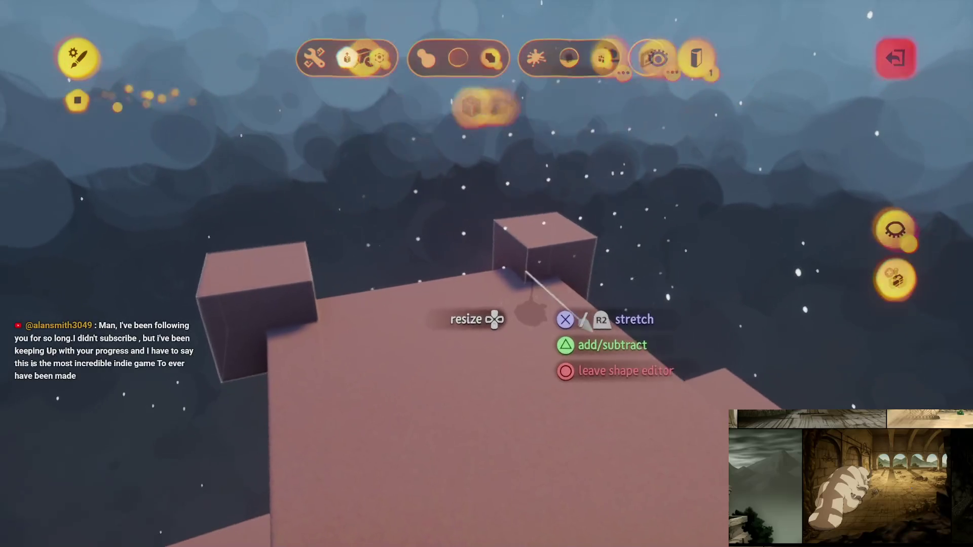
mouse_move(282, 364)
left_mouse_down()
mouse_move(505, 374)
mouse_move(532, 391)
mouse_move(218, 433)
mouse_move(486, 395)
mouse_move(503, 337)
mouse_move(428, 334)
mouse_move(441, 322)
mouse_move(436, 328)
mouse_move(515, 304)
mouse_move(474, 321)
mouse_move(492, 350)
mouse_move(473, 304)
mouse_move(482, 357)
mouse_move(489, 305)
left_mouse_up()
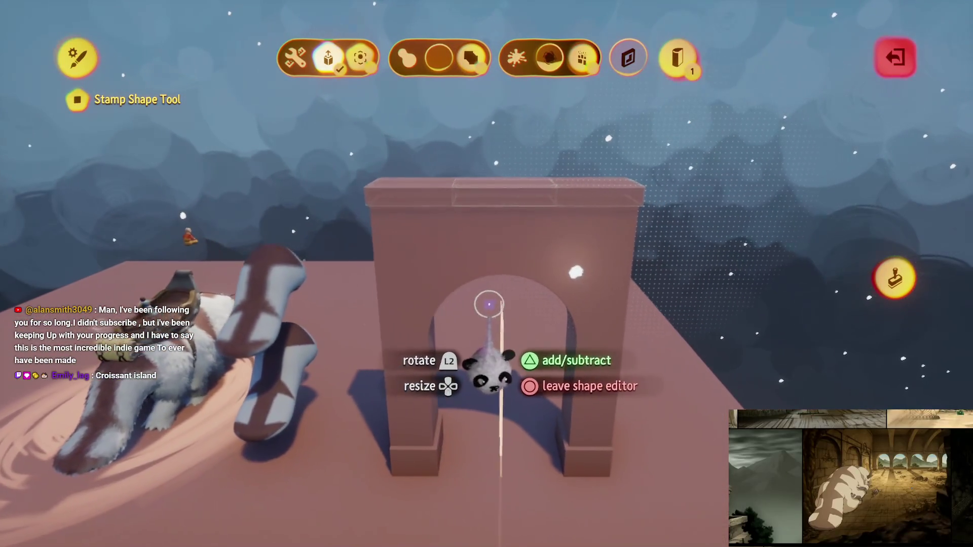
key("Escape")
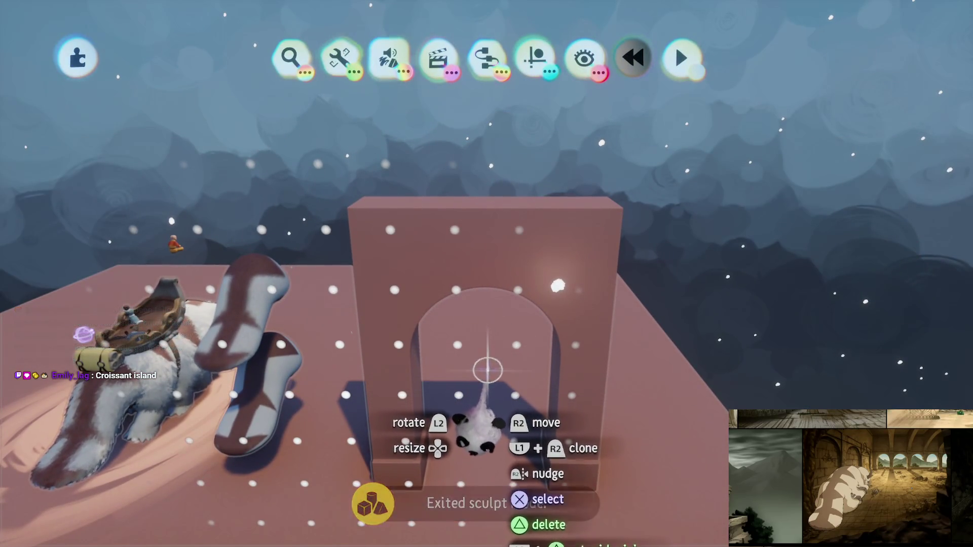
scroll(488, 375, "up", 3)
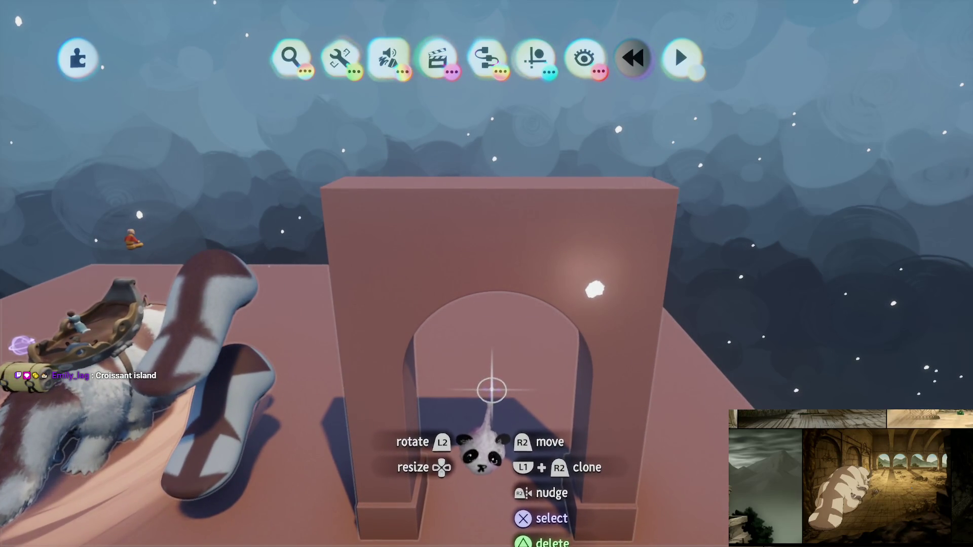
Stretch the arch's top block upward into a tall section above a thin ledge
mouse_move(497, 373)
left_mouse_down()
mouse_move(502, 319)
mouse_move(491, 300)
left_mouse_up()
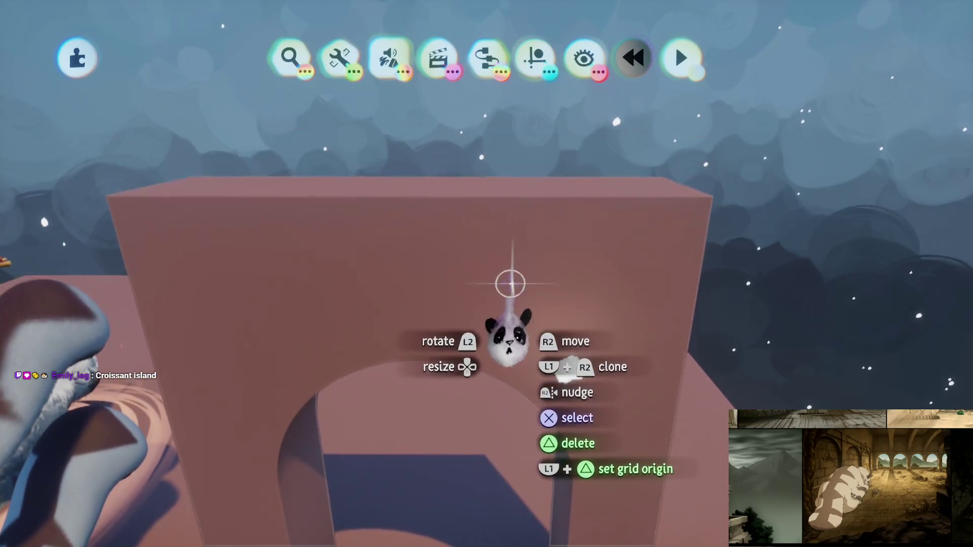
key("e")
mouse_move(506, 248)
left_mouse_down()
mouse_move(510, 256)
mouse_move(527, 244)
mouse_move(533, 268)
mouse_move(495, 260)
mouse_move(532, 314)
mouse_move(506, 241)
left_mouse_up()
key("Escape")
key("e")
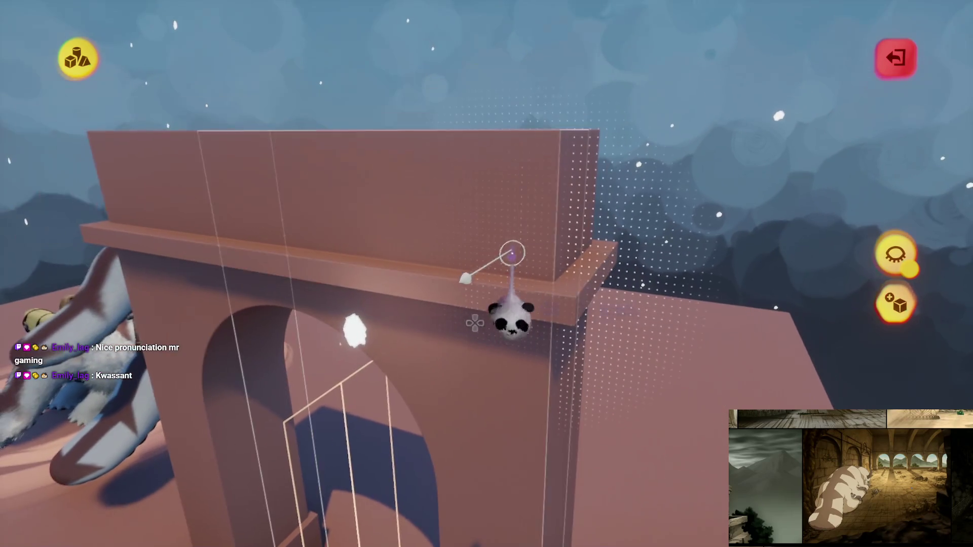
left_click_drag(494, 100, 495, 63)
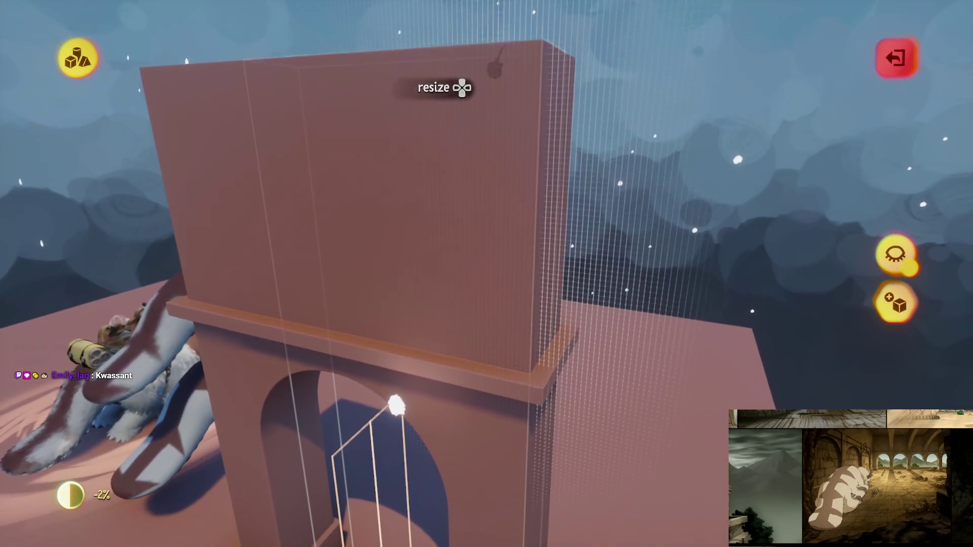
key("Escape")
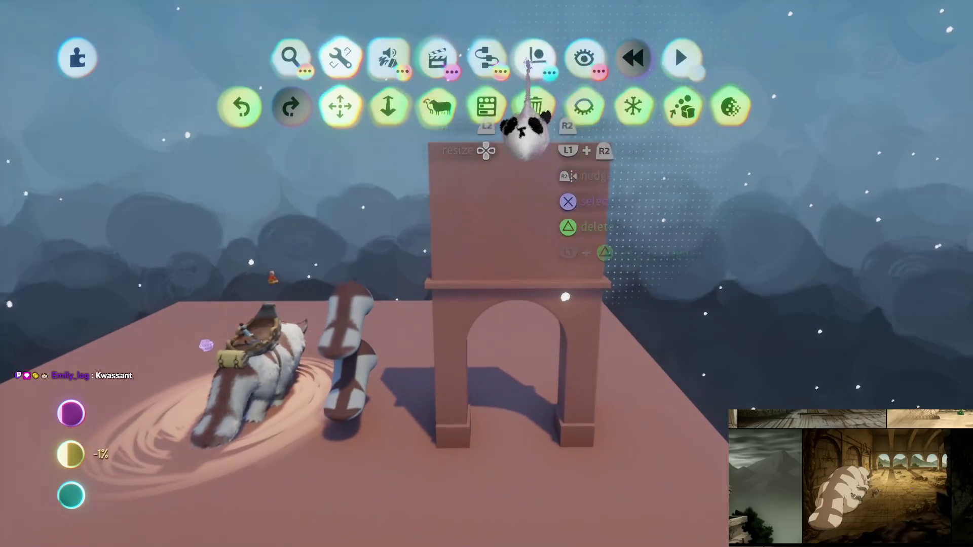
Stretch the pink floor's edge out beneath the tall arch so it stands on it
left_click(536, 57)
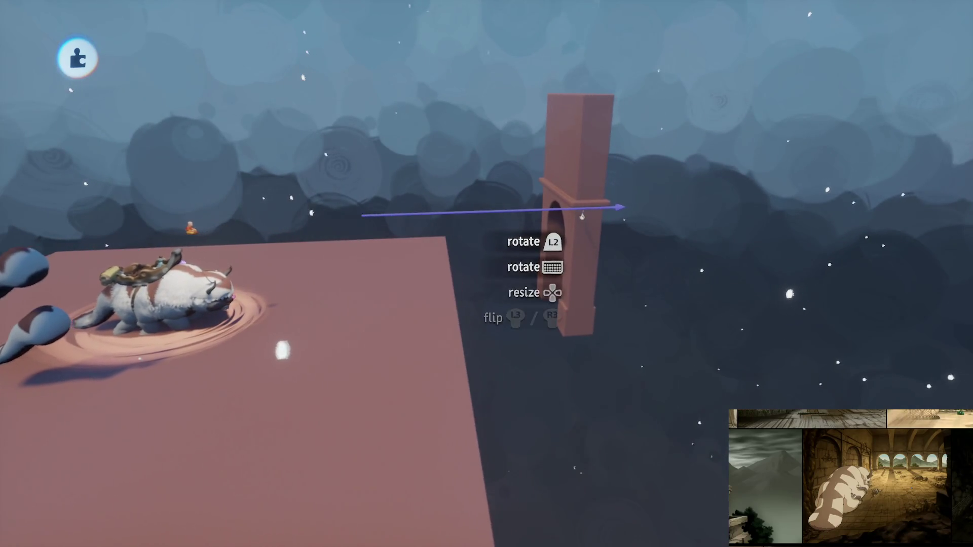
key("Escape")
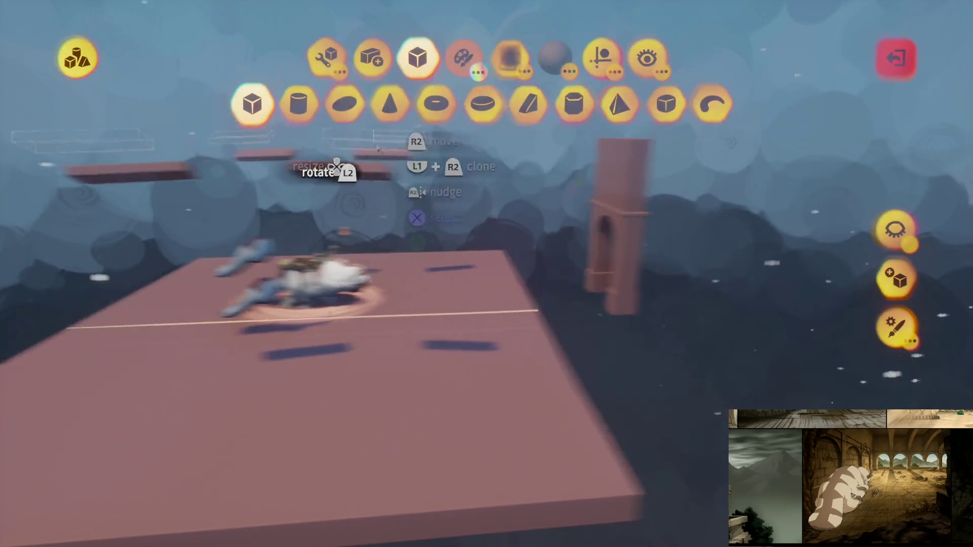
left_click(315, 56)
left_click(364, 107)
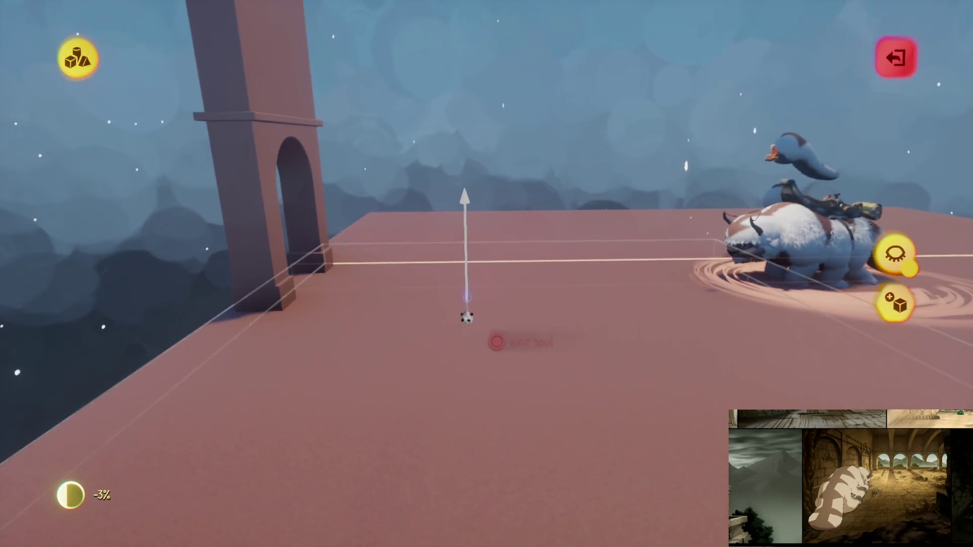
key("Escape")
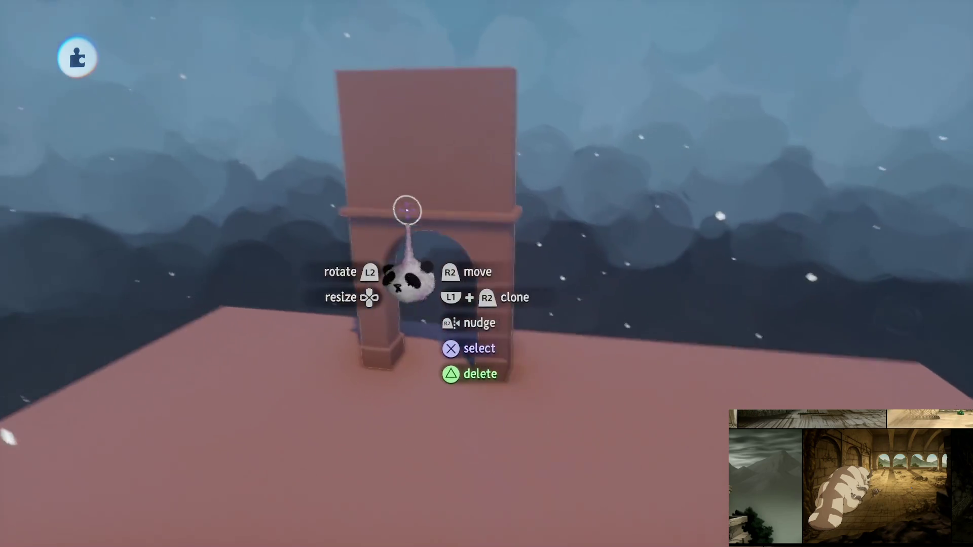
Clone the arch into a row of five and rotate the row 90° into place
mouse_move(454, 240)
left_mouse_down()
mouse_move(494, 259)
mouse_move(467, 256)
mouse_move(480, 234)
mouse_move(452, 243)
mouse_move(479, 232)
mouse_move(504, 256)
left_mouse_up()
key("Right")
key("Right")
key("Right")
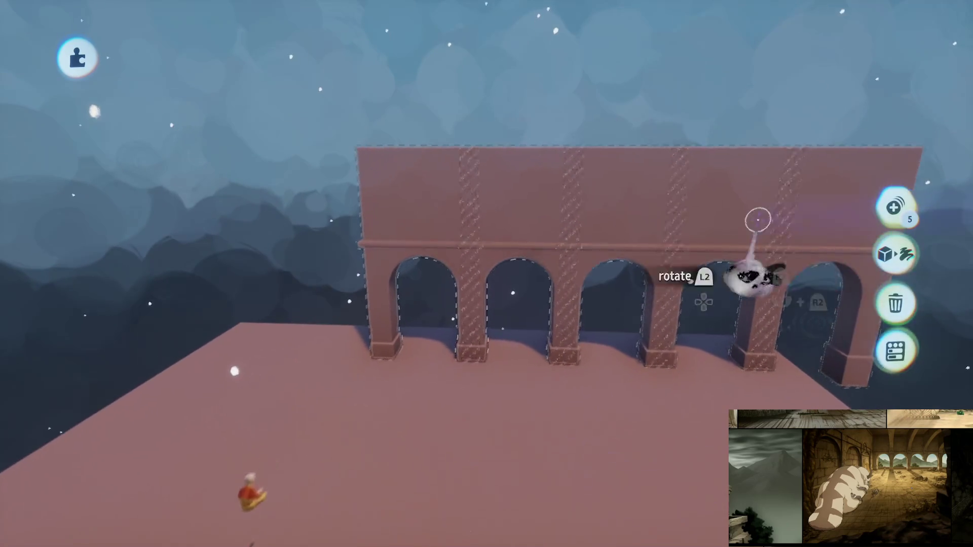
mouse_move(515, 326)
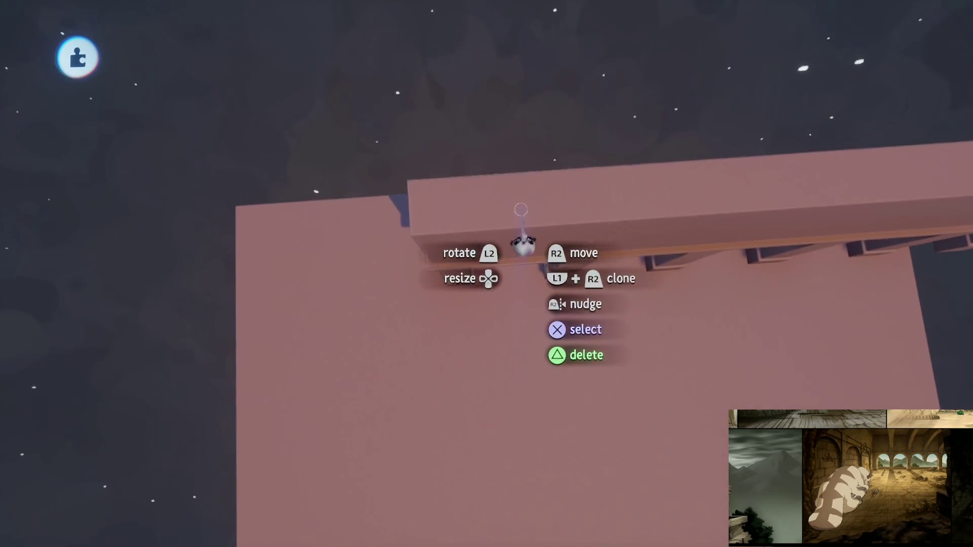
left_click_drag(522, 217, 381, 352)
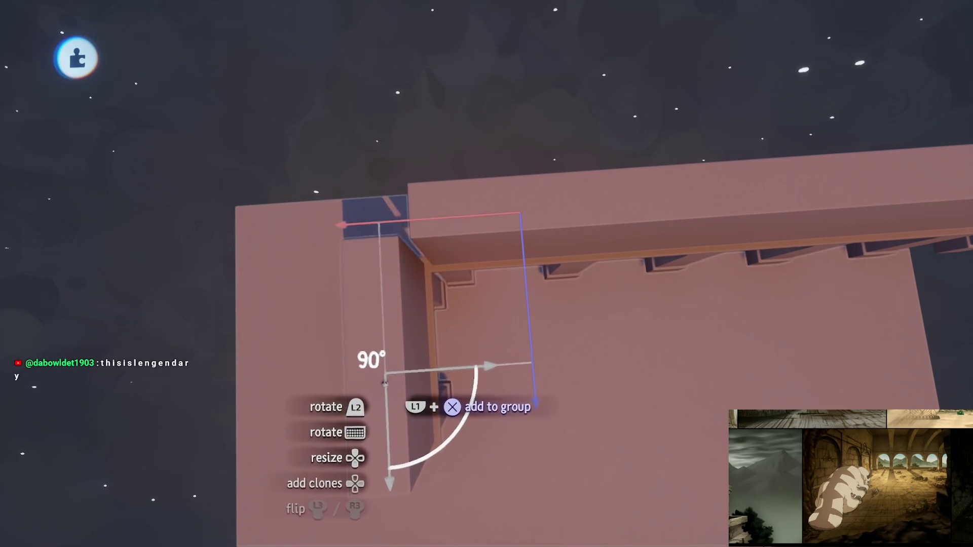
left_click_drag(400, 381, 489, 370)
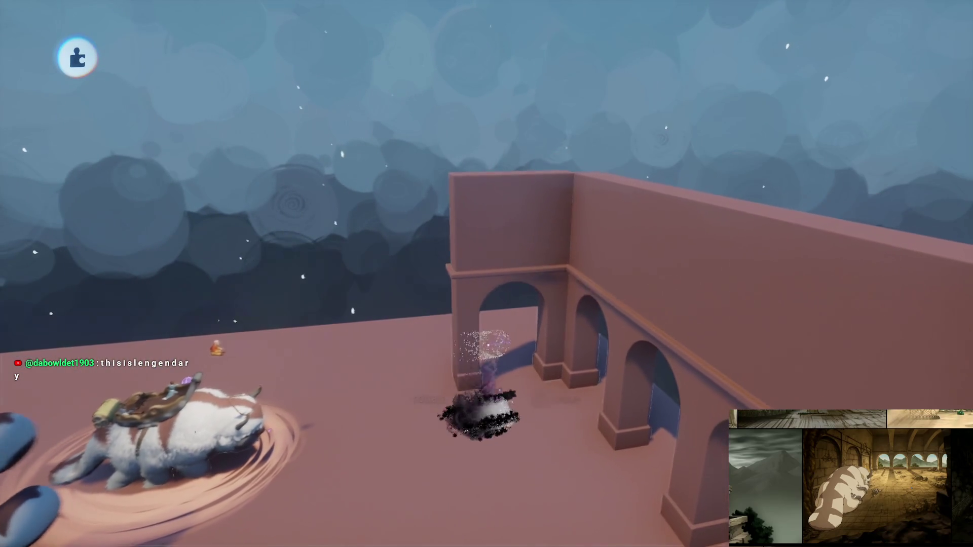
Duplicate the rotated arcade, add more arches extending left, and grab Appa
mouse_move(504, 341)
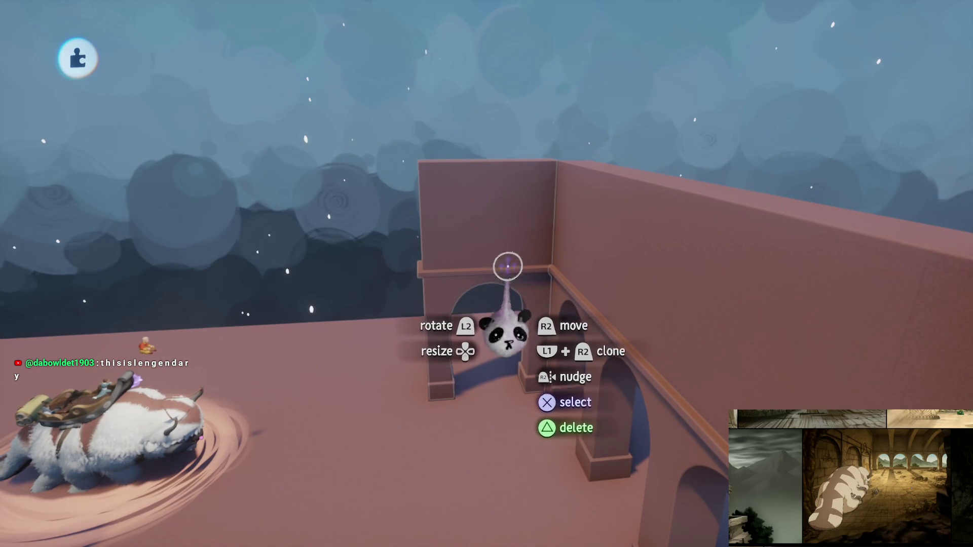
mouse_move(501, 260)
left_mouse_down()
mouse_move(406, 284)
mouse_move(427, 256)
mouse_move(446, 253)
mouse_move(472, 360)
left_mouse_up()
key("Left")
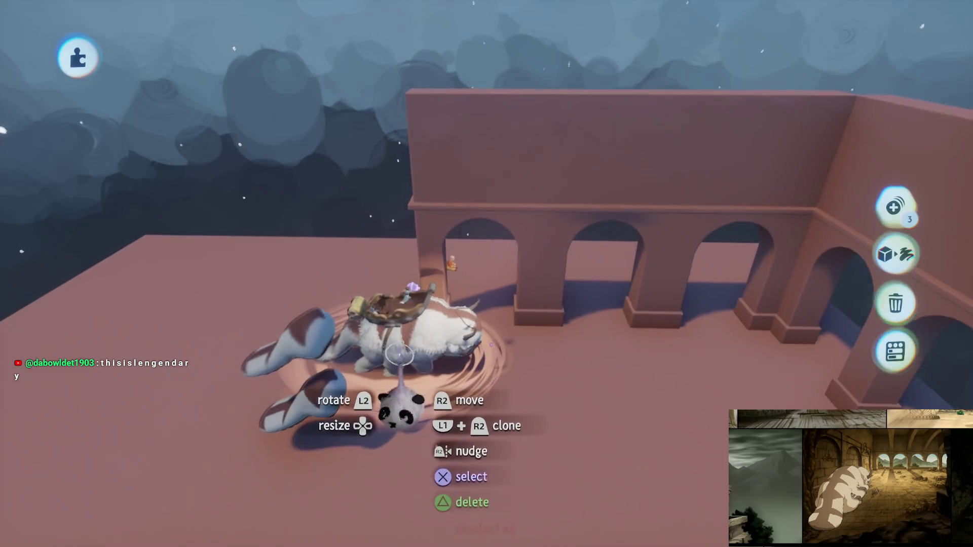
mouse_move(413, 406)
left_mouse_down()
mouse_move(501, 358)
mouse_move(459, 330)
mouse_move(422, 332)
left_mouse_up()
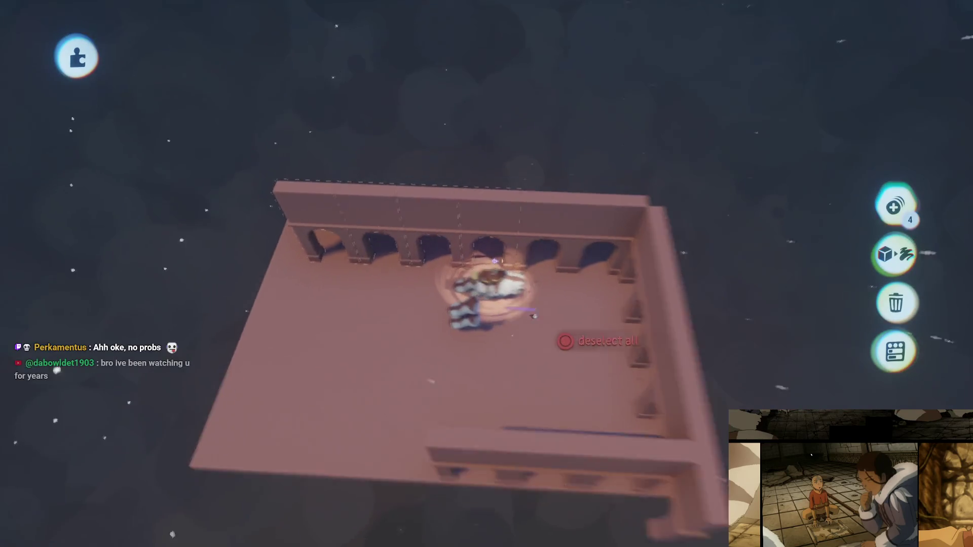
Select one of the arcade wall pieces enclosing Appa's courtyard
left_click(553, 236)
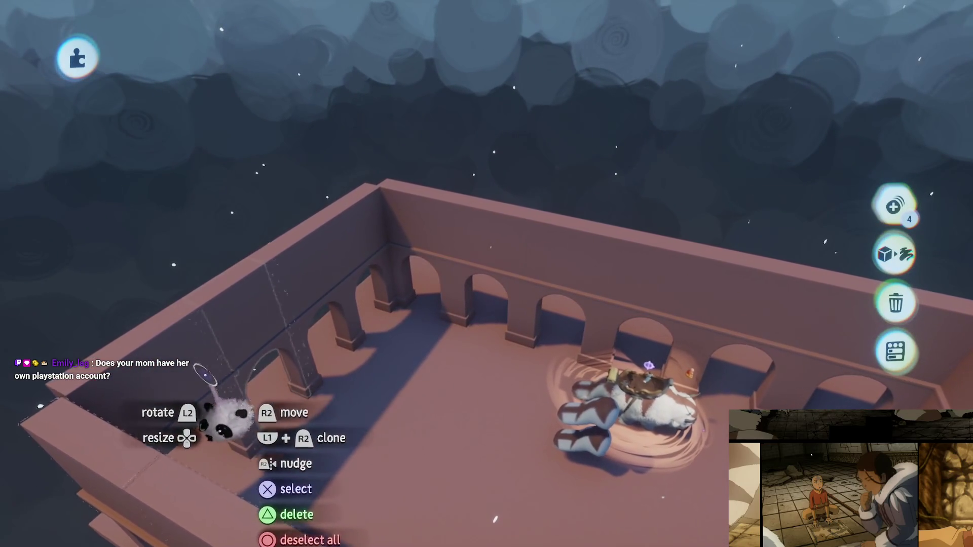
Move the selected arcaded enclosure as a group, checking its placement from above
mouse_move(205, 375)
left_mouse_down()
mouse_move(314, 254)
mouse_move(461, 219)
mouse_move(441, 309)
mouse_move(421, 293)
mouse_move(330, 304)
mouse_move(489, 217)
mouse_move(506, 223)
mouse_move(279, 312)
left_mouse_up()
mouse_move(456, 313)
left_mouse_down()
mouse_move(449, 326)
mouse_move(413, 311)
mouse_move(385, 335)
mouse_move(330, 348)
mouse_move(583, 300)
mouse_move(455, 327)
mouse_move(451, 355)
left_mouse_up()
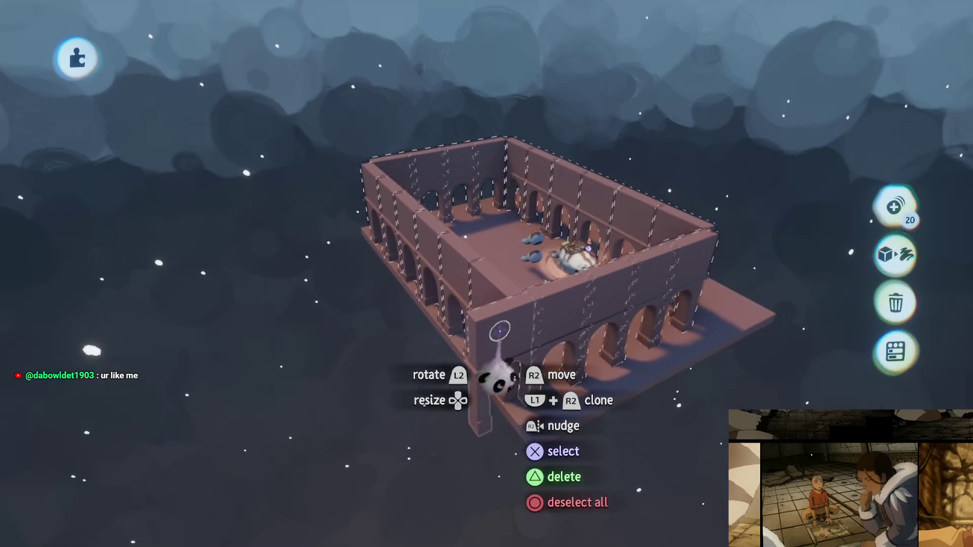
mouse_move(489, 300)
left_mouse_down()
mouse_move(396, 152)
mouse_move(677, 313)
left_mouse_up()
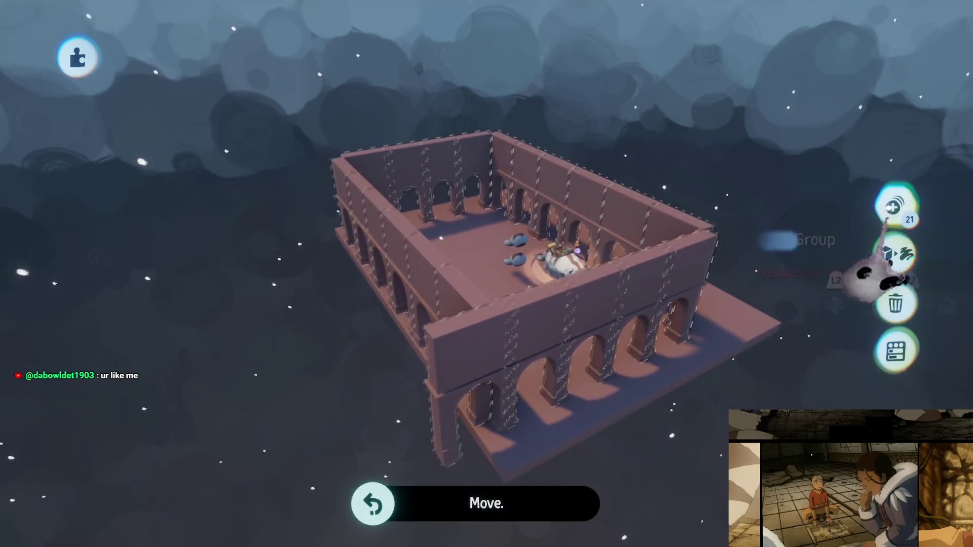
mouse_move(476, 250)
left_mouse_down()
mouse_move(467, 272)
mouse_move(478, 326)
mouse_move(478, 275)
mouse_move(445, 310)
mouse_move(482, 336)
mouse_move(481, 355)
mouse_move(504, 332)
mouse_move(509, 342)
left_mouse_up()
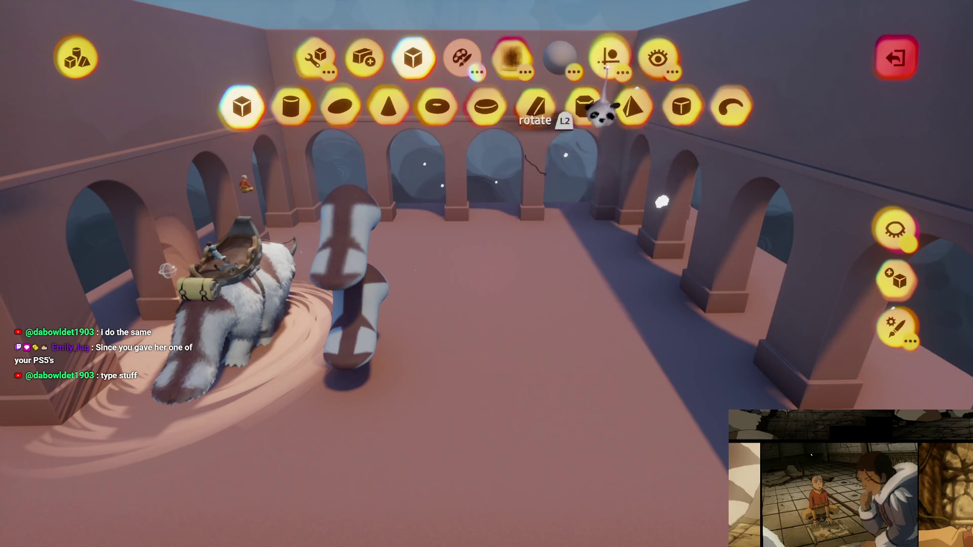
Stamp a long box with grid snap inside the courtyard against the far arcade
left_click(354, 157)
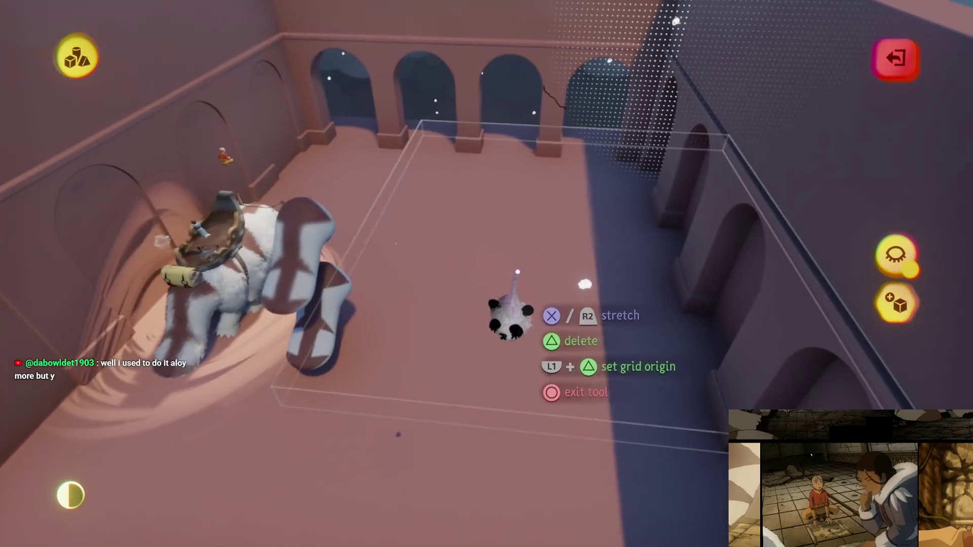
key("Escape")
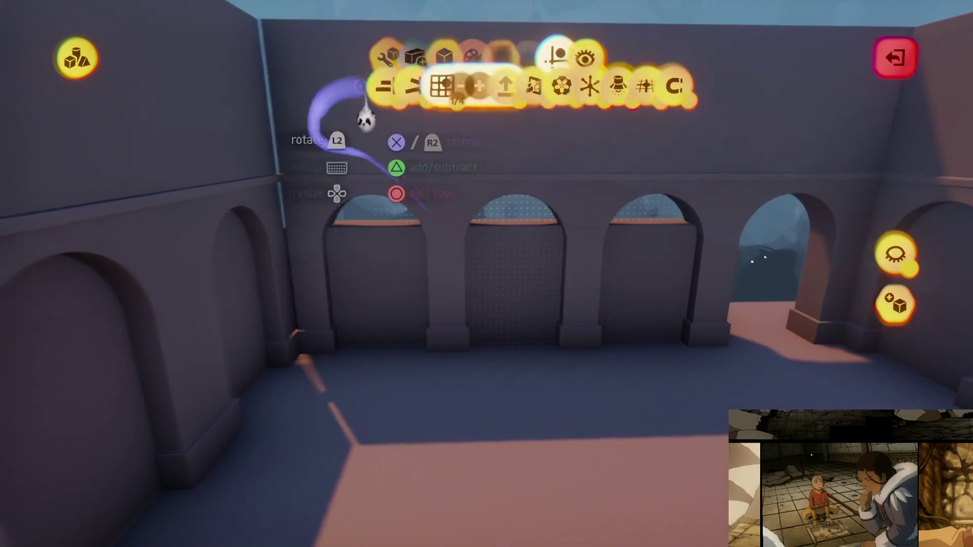
key("Escape")
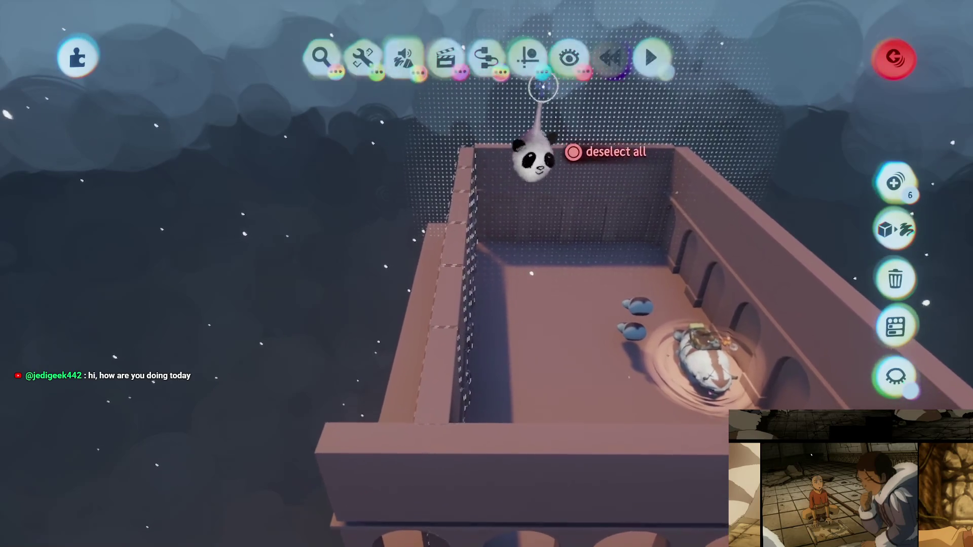
Turn on Precise Move so the side wall pieces can be nudged into alignment
left_click(538, 107)
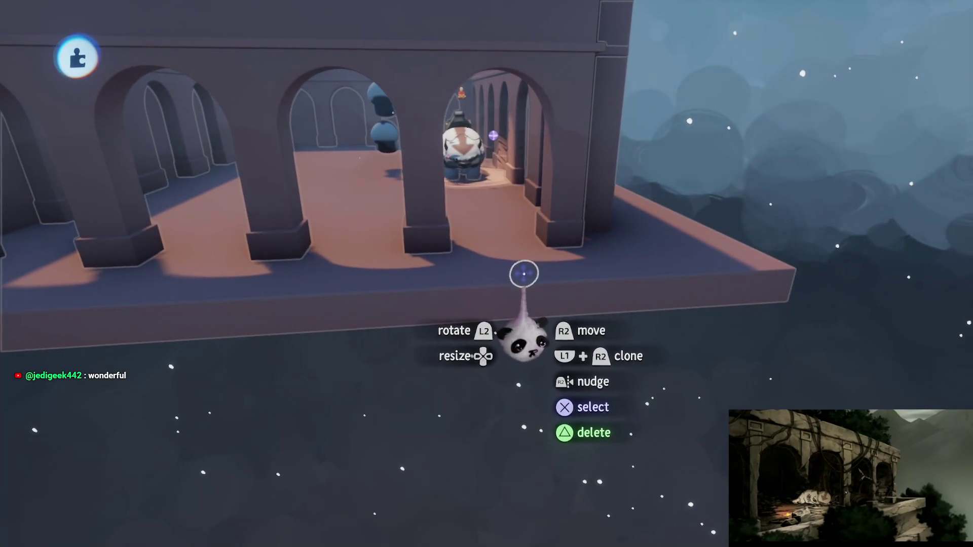
Stamp a solid box as a low ledge wall at the platform edge beside the pillar, then exit sculpting
left_click(522, 272)
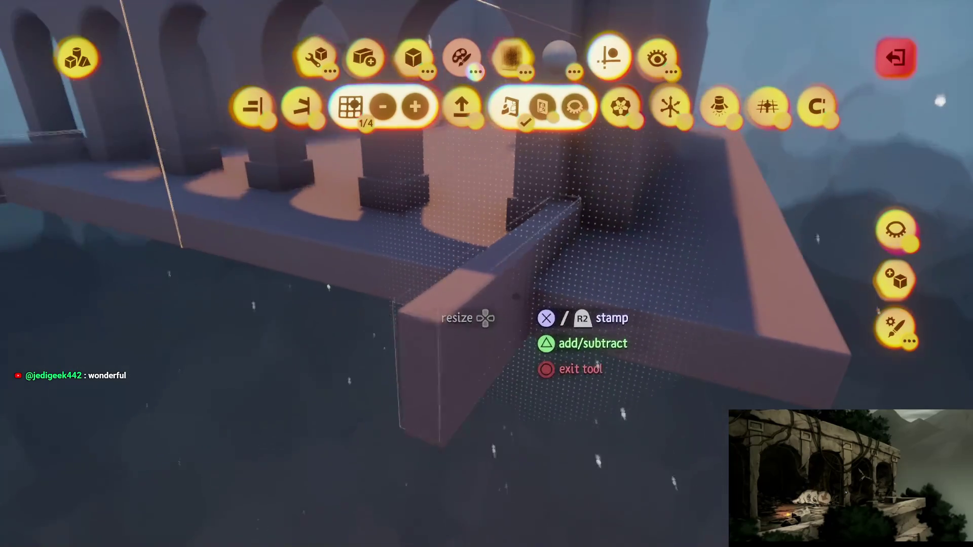
left_click(441, 355)
left_click(514, 286)
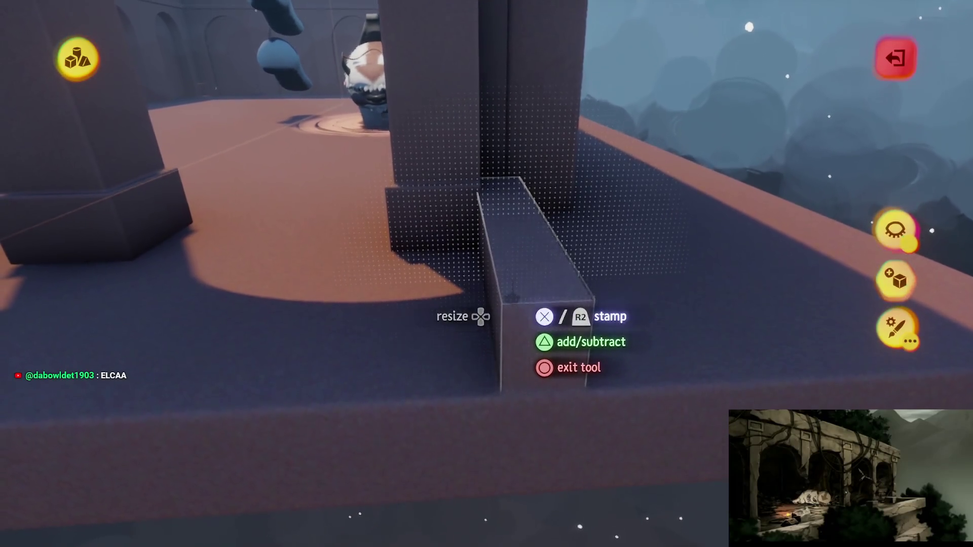
key("Escape")
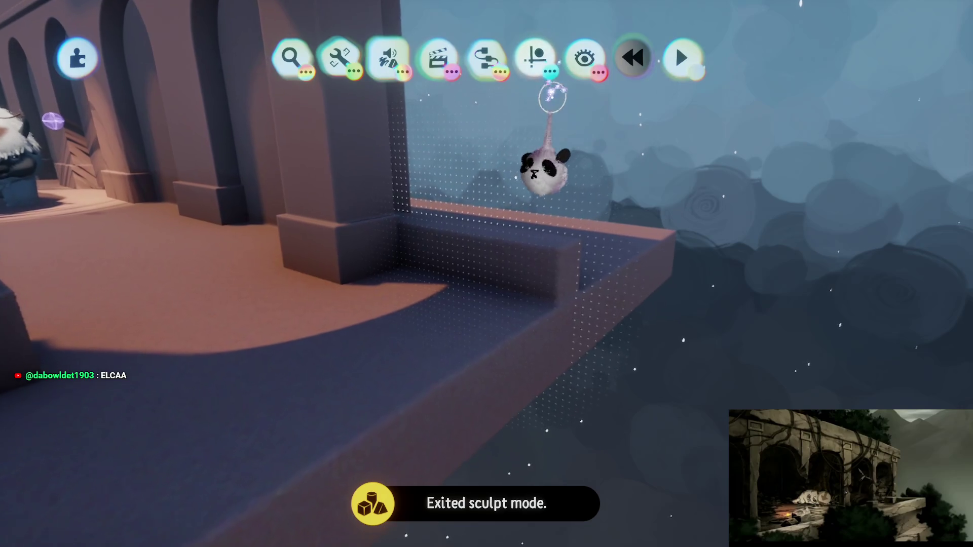
Browse the gameplay gadgets, pick a puppet, then cancel placing it
left_click(551, 72)
left_click(583, 61)
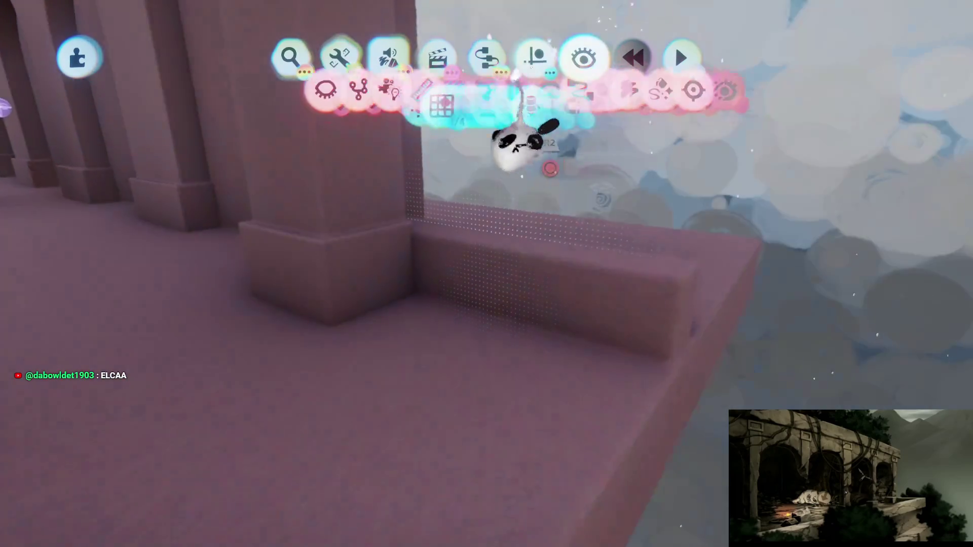
left_click(487, 56)
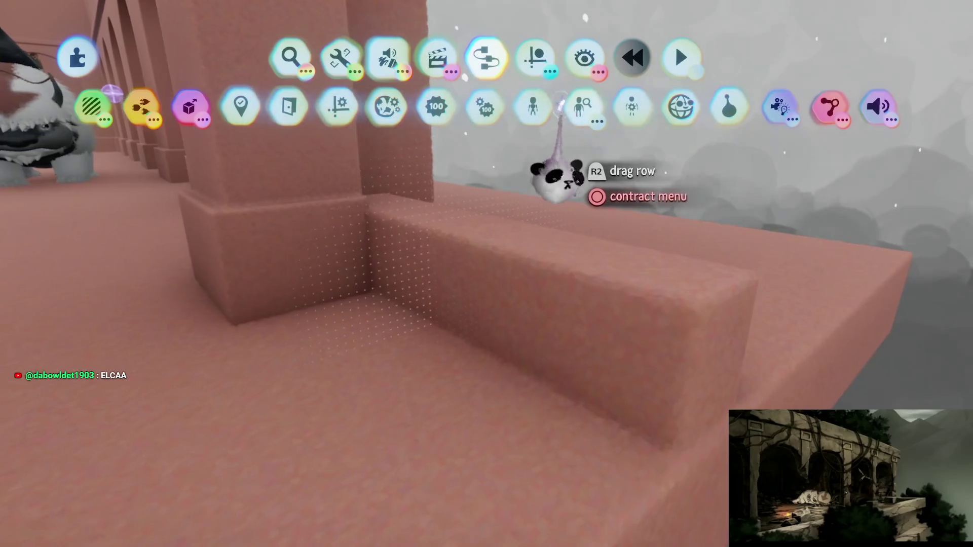
left_click(534, 106)
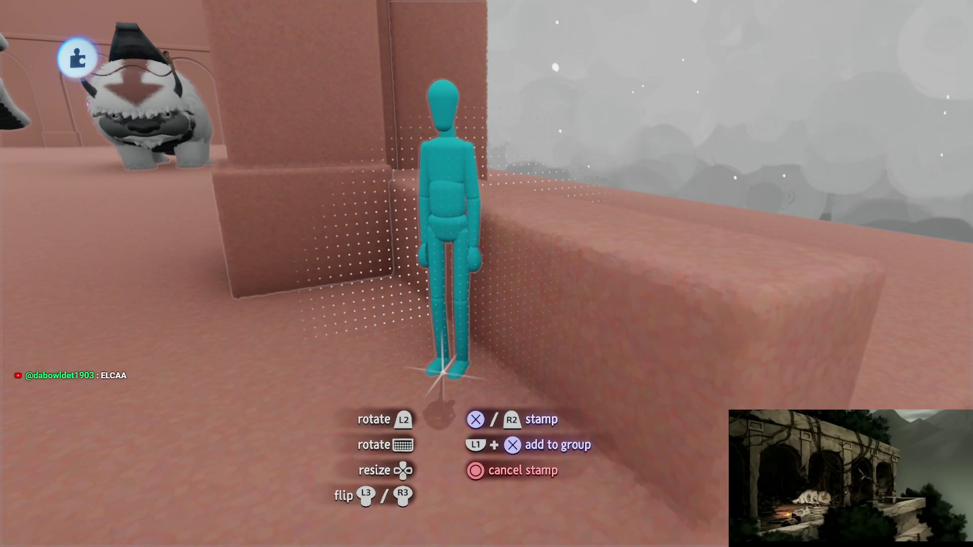
key("Escape")
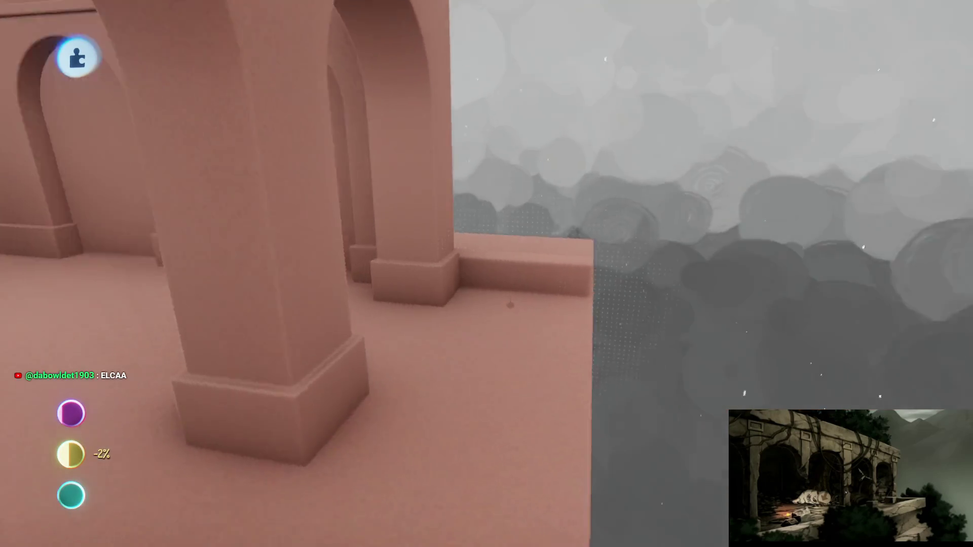
Edit the low ledge wall and untick Studio Lighting in the Guides options
left_click(510, 305)
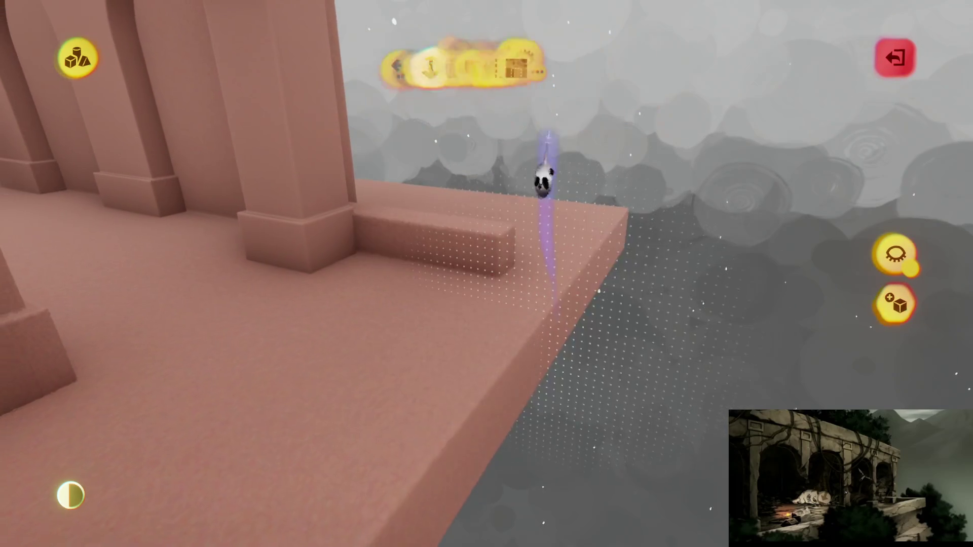
left_click(608, 58)
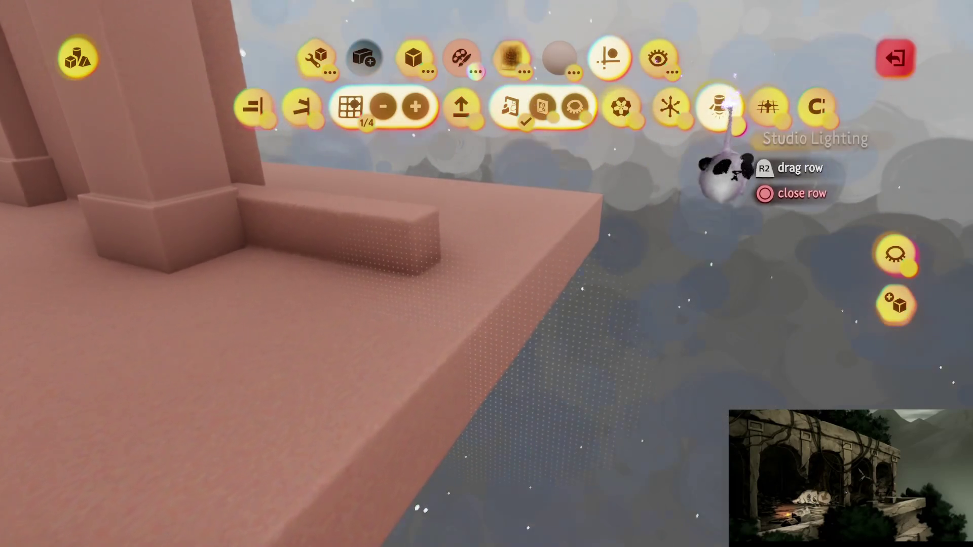
left_click(719, 109)
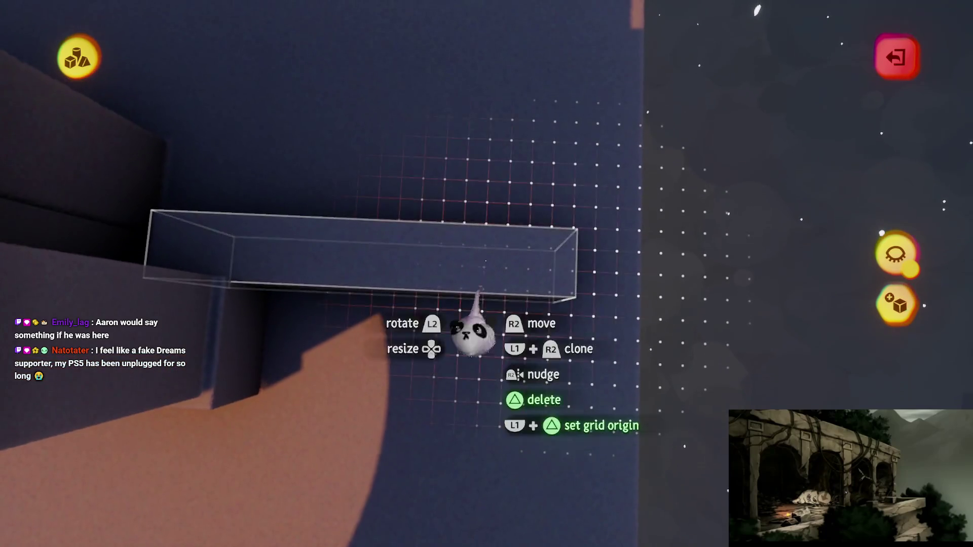
Clone the flat beam into an upright corner post and enable grid snapping
mouse_move(471, 332)
left_mouse_down()
mouse_move(522, 387)
mouse_move(535, 378)
left_mouse_up()
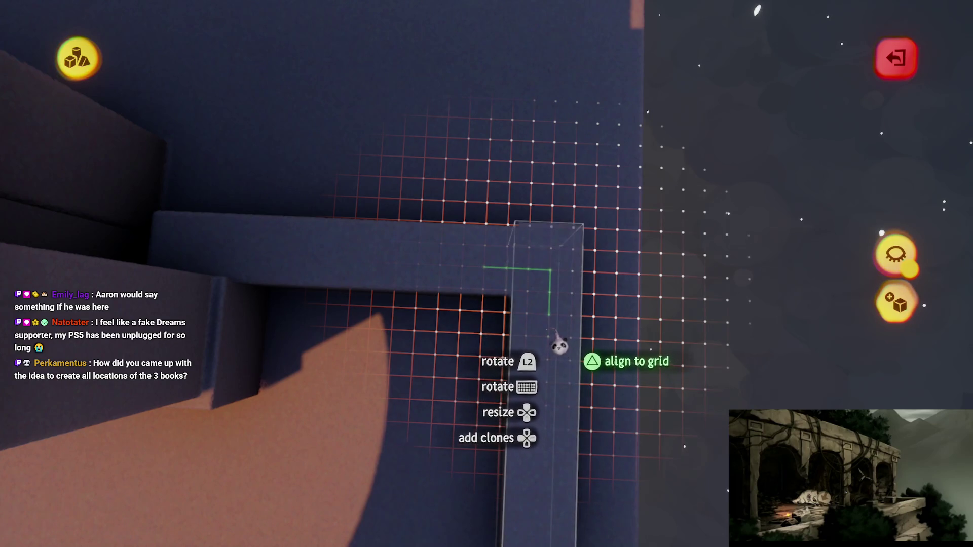
left_click_drag(559, 356, 535, 336)
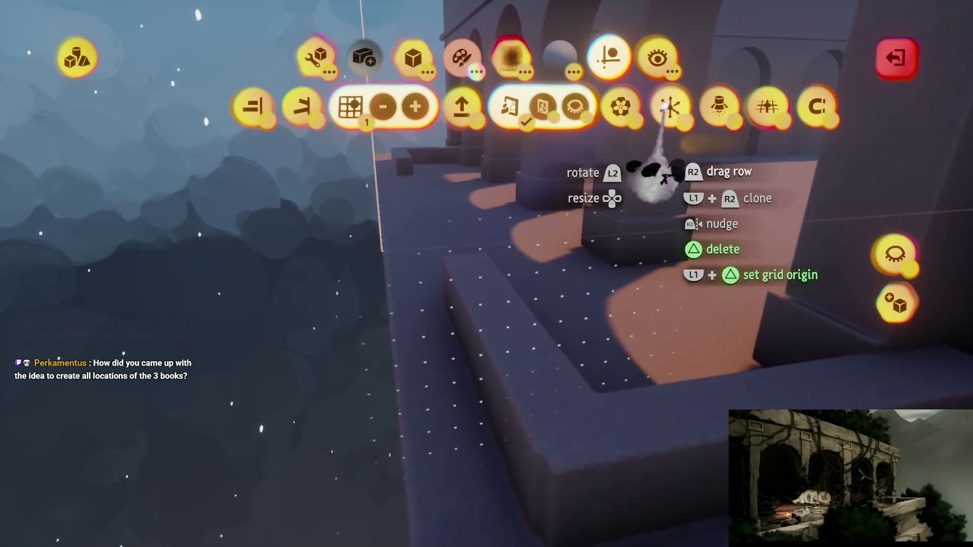
left_click(659, 109)
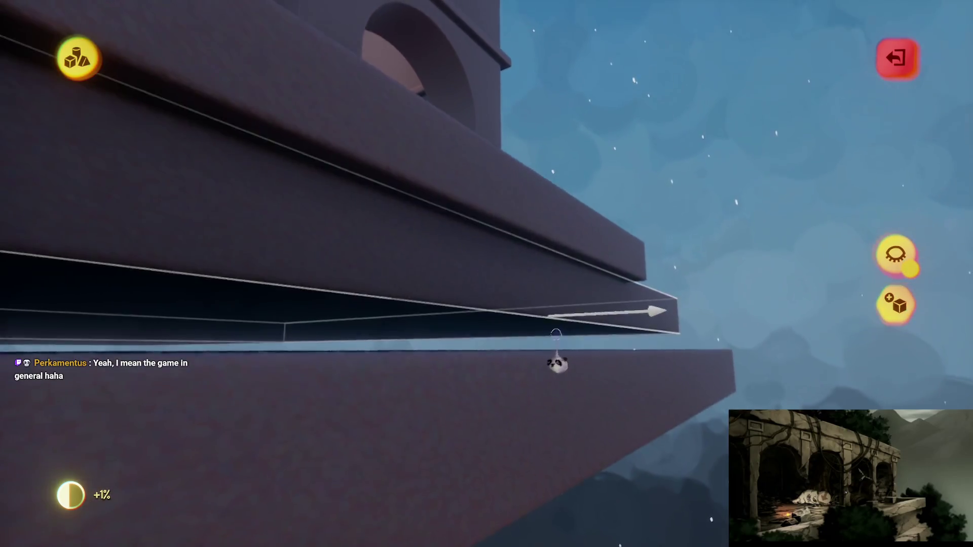
Stretch the new lower step slab along the platform's side, then leave sculpting
mouse_move(539, 289)
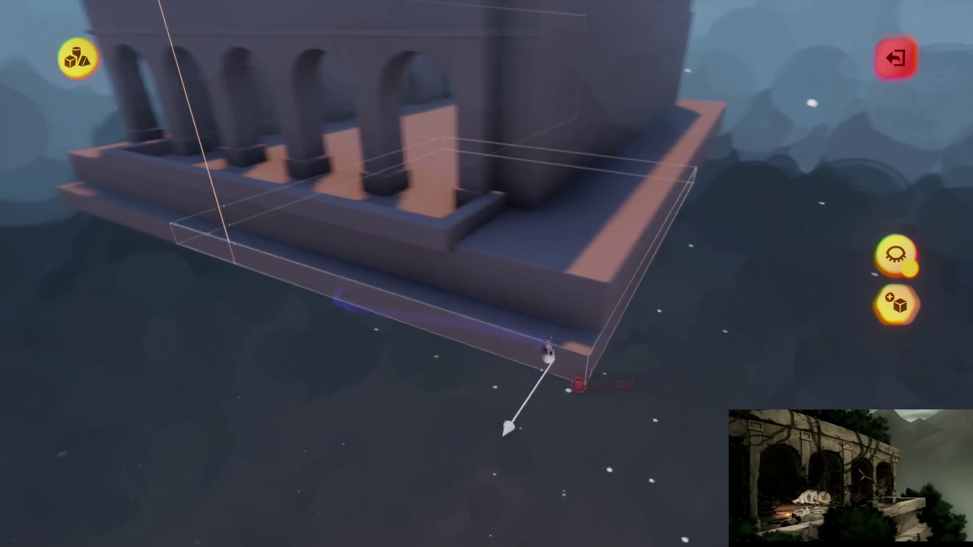
mouse_move(536, 409)
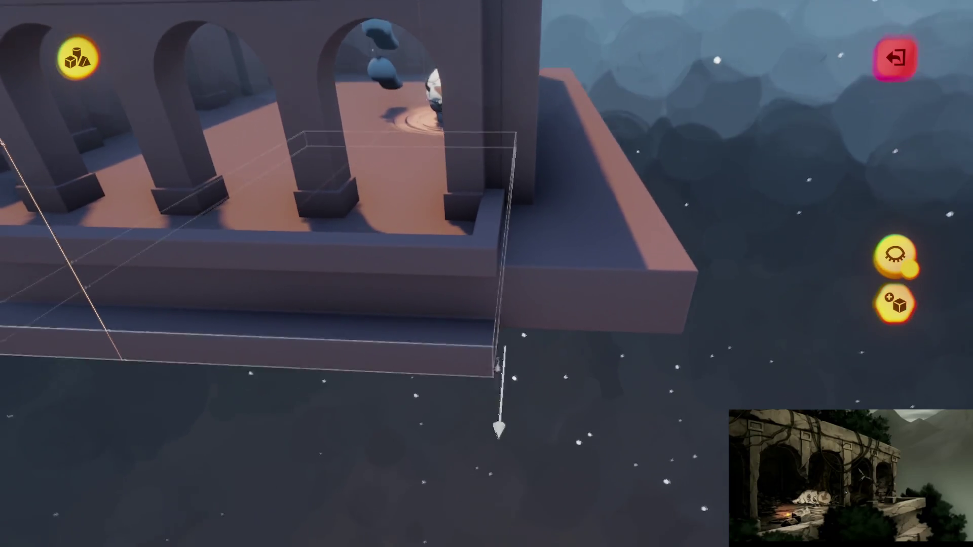
mouse_move(539, 431)
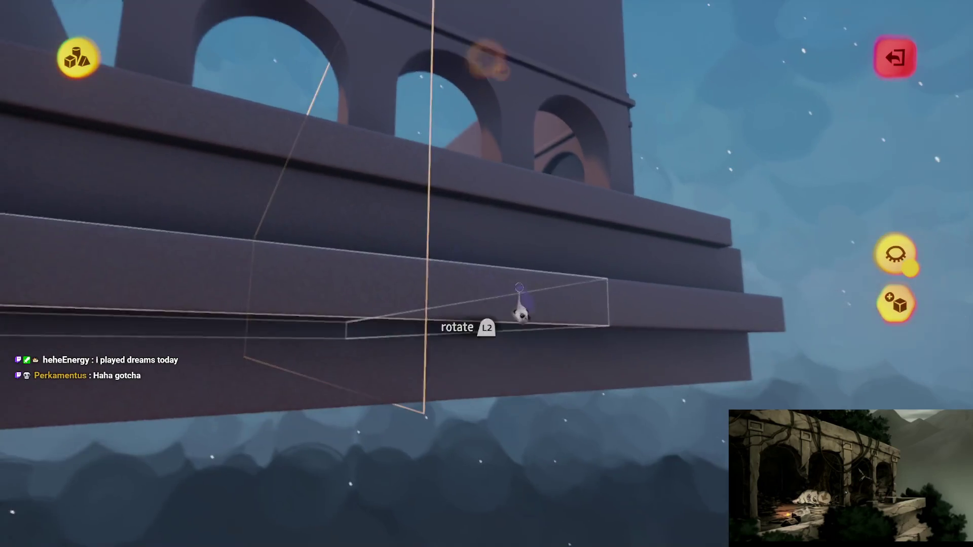
right_click(430, 132)
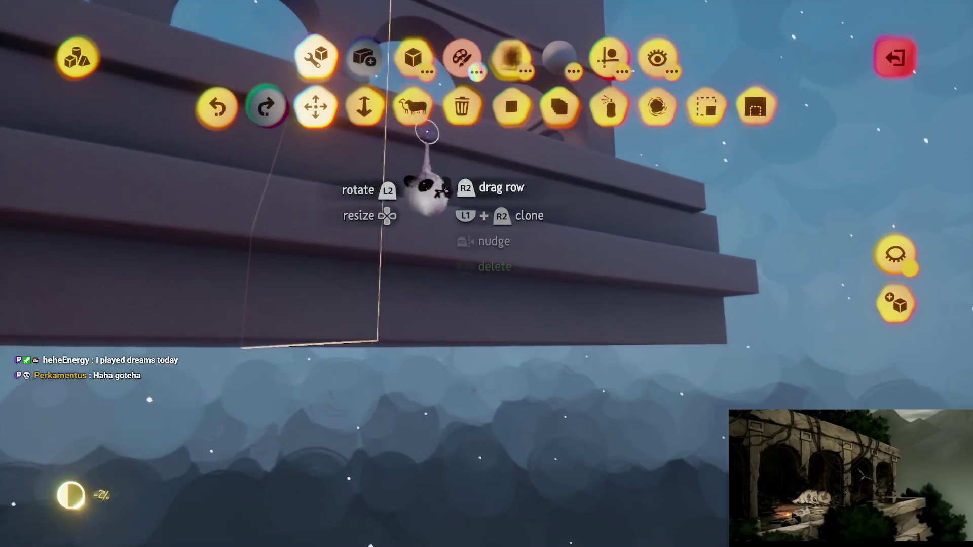
key("Escape")
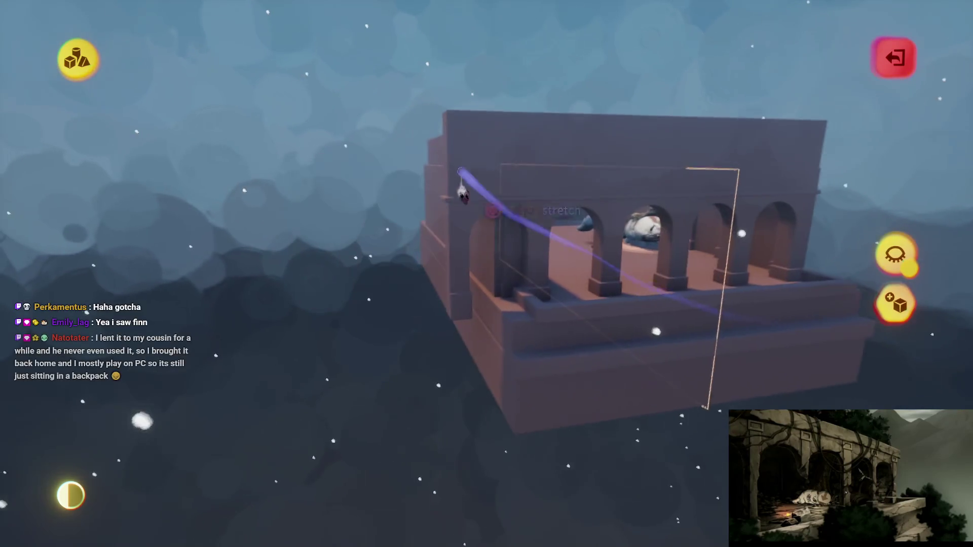
key("Escape")
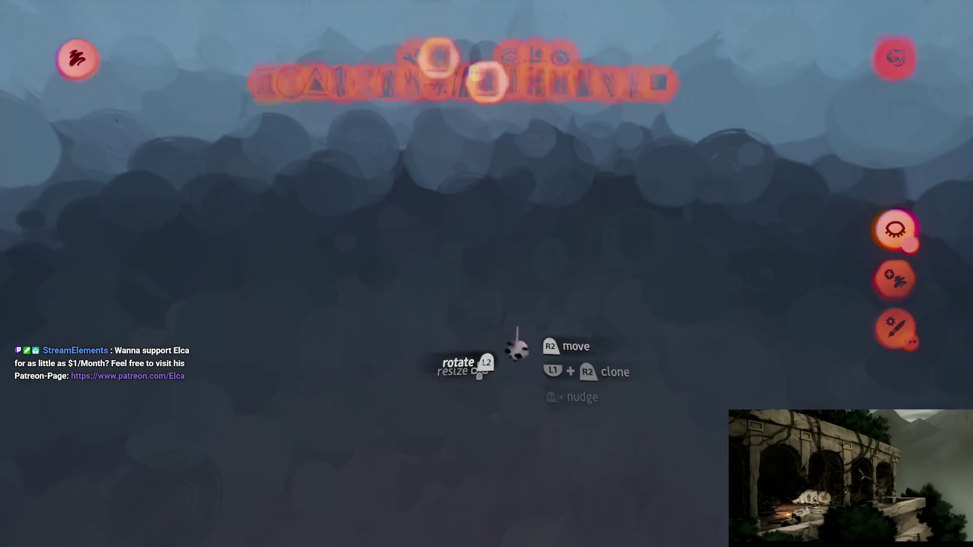
Leave painting, browse My Creations in the Stamp browser, and select Aang Motm Branch
key("Escape")
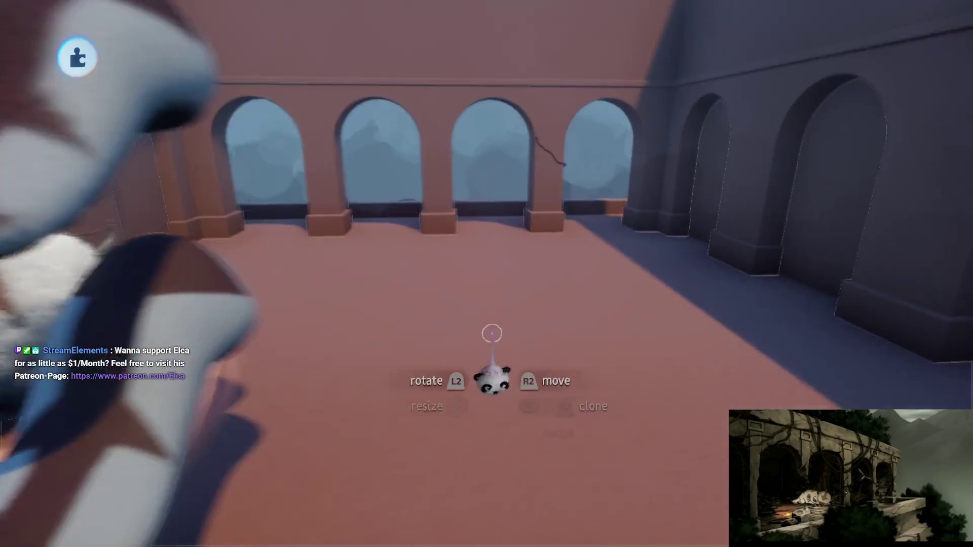
left_click(343, 57)
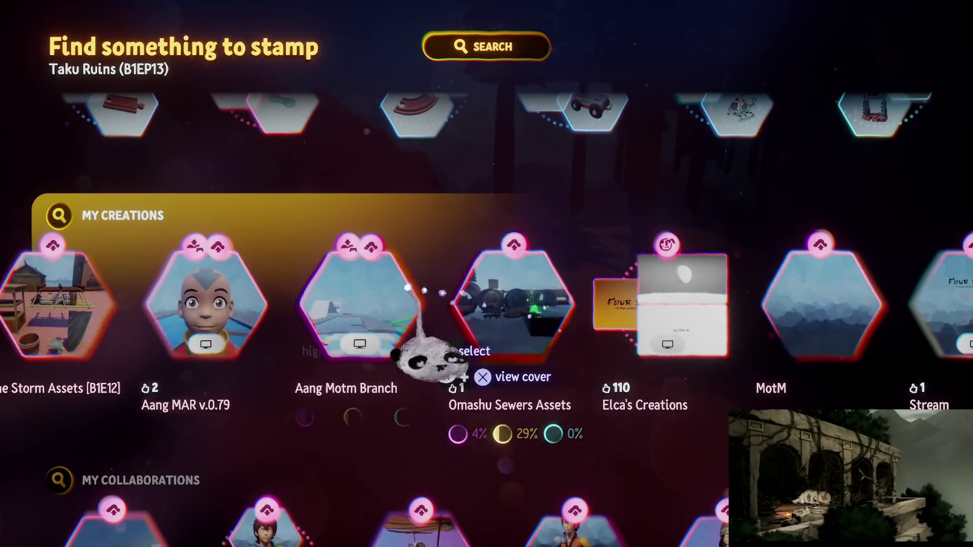
scroll(406, 335, "down", 3)
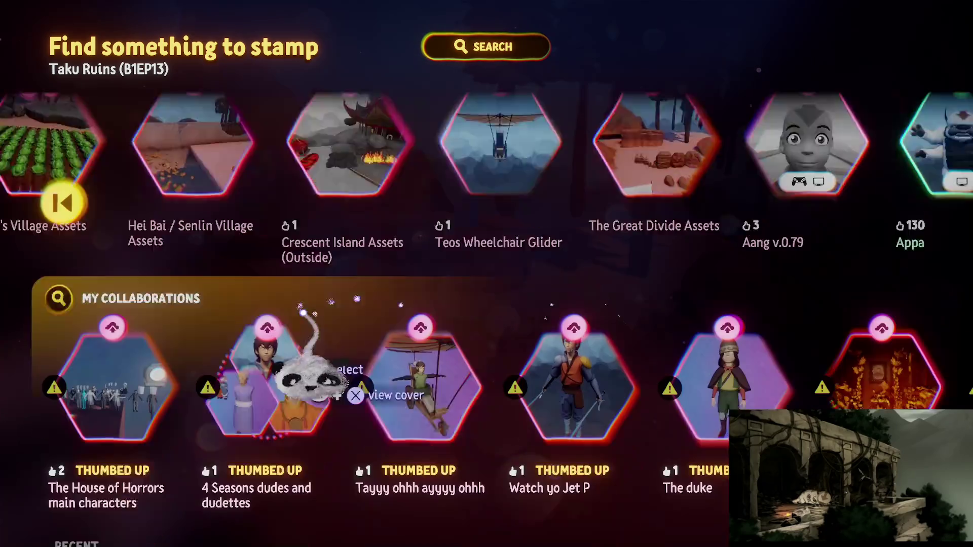
scroll(385, 330, "up", 3)
scroll(371, 330, "right", 3)
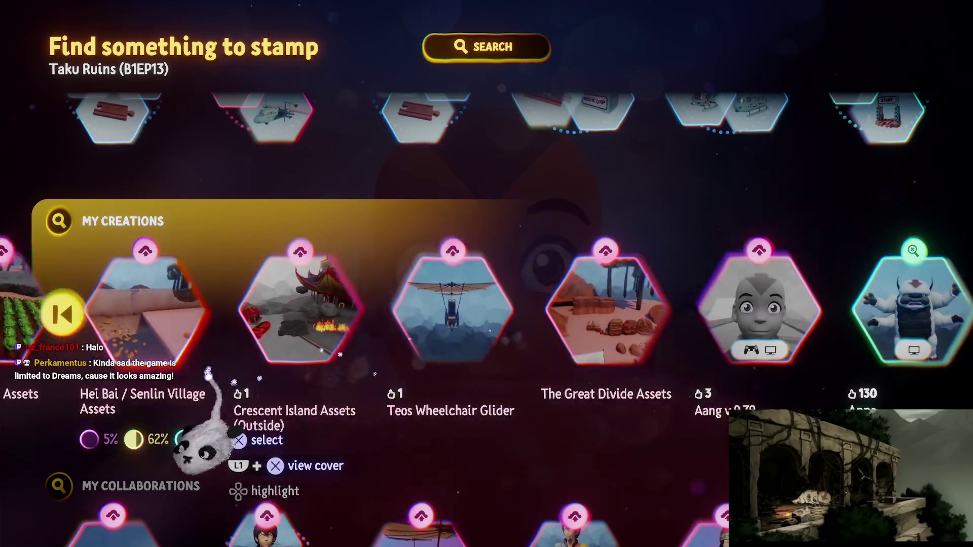
left_click(58, 221)
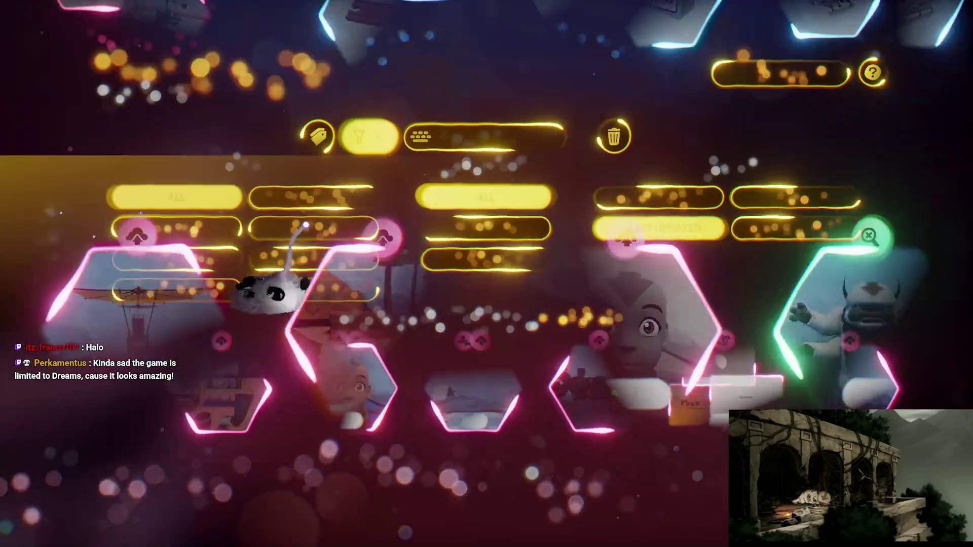
left_click(487, 119)
key("Escape")
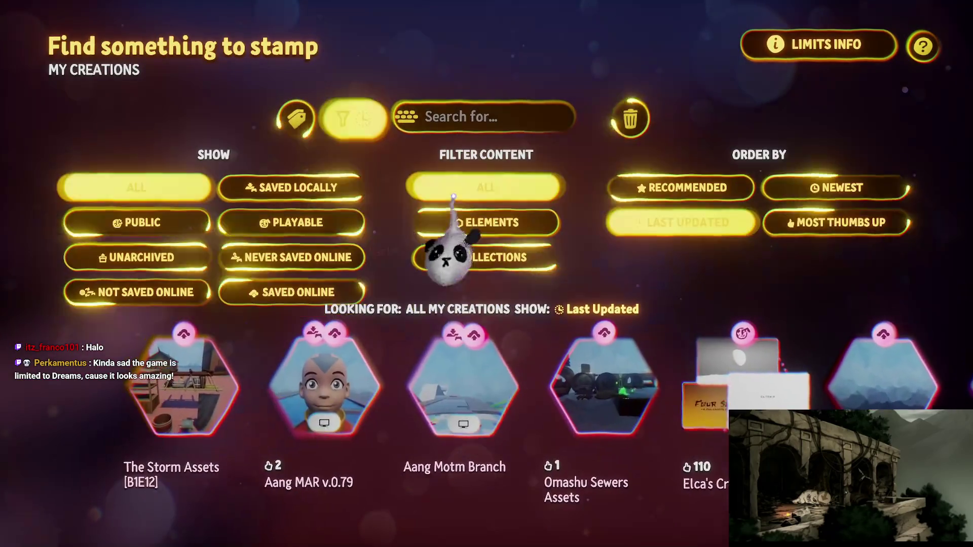
left_click(480, 388)
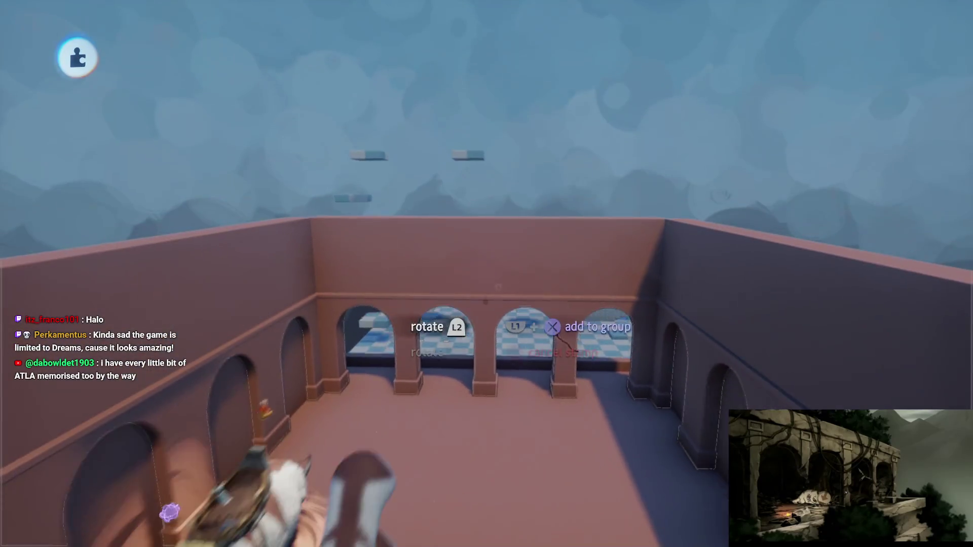
Stamp Aang Motm Branch into the courtyard and start Play Mode from the pause menu
scroll(340, 417, "up", 5)
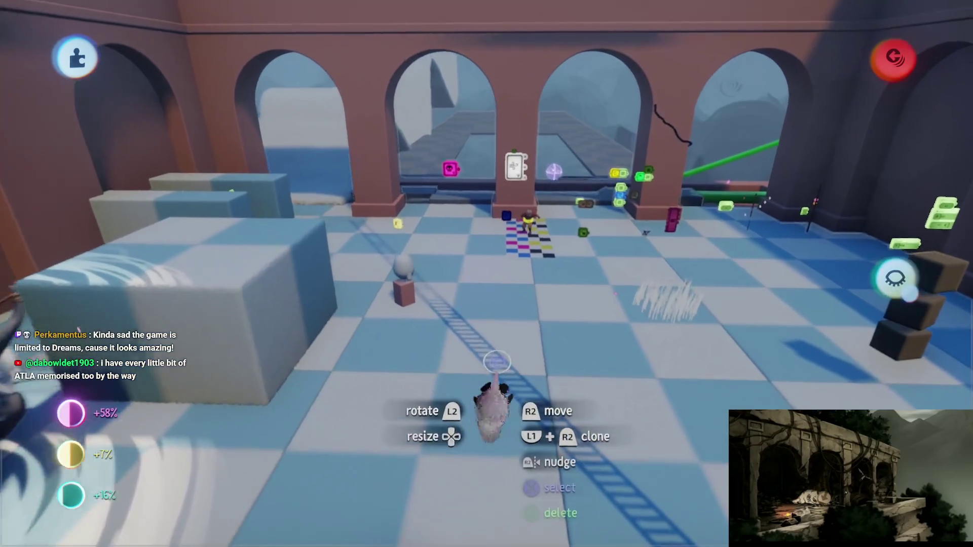
key("Escape")
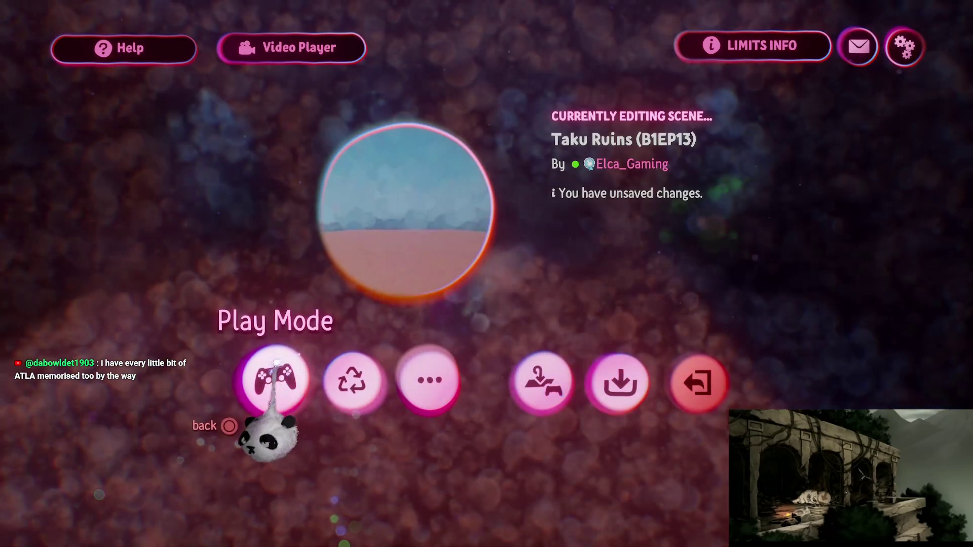
left_click(303, 404)
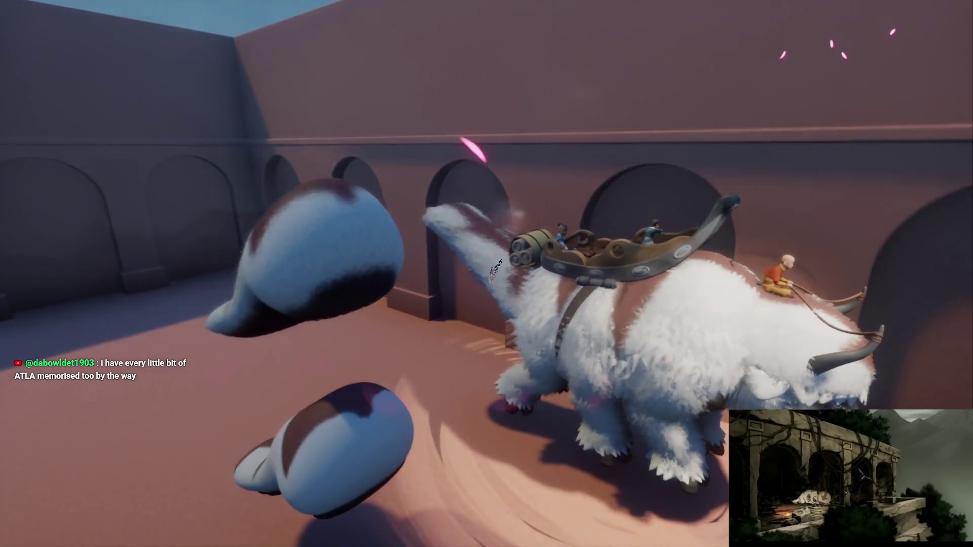
Return to editing and adjust the Sleeping and Take Off gadget in Appa's logic
key("Escape")
left_click(239, 383)
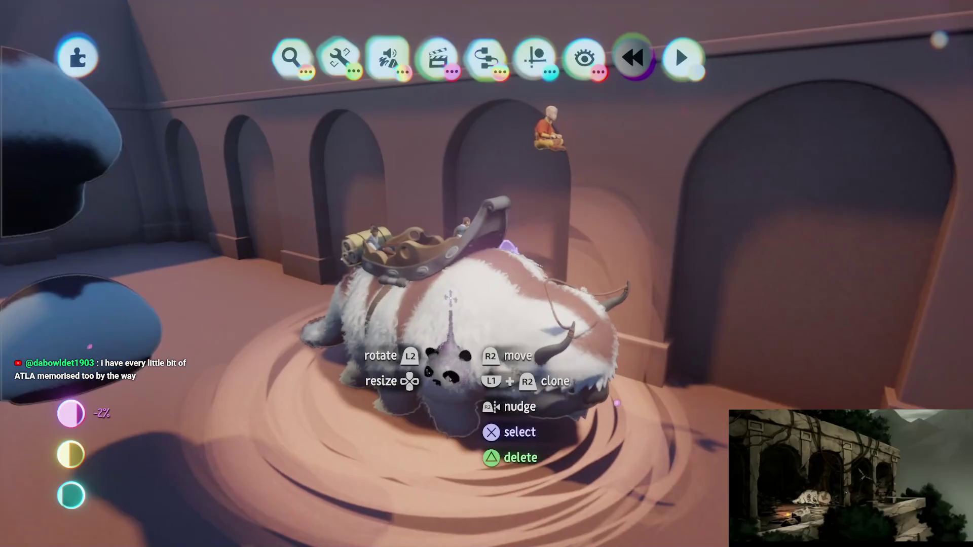
mouse_move(449, 299)
left_mouse_down()
mouse_move(441, 304)
mouse_move(472, 308)
left_mouse_up()
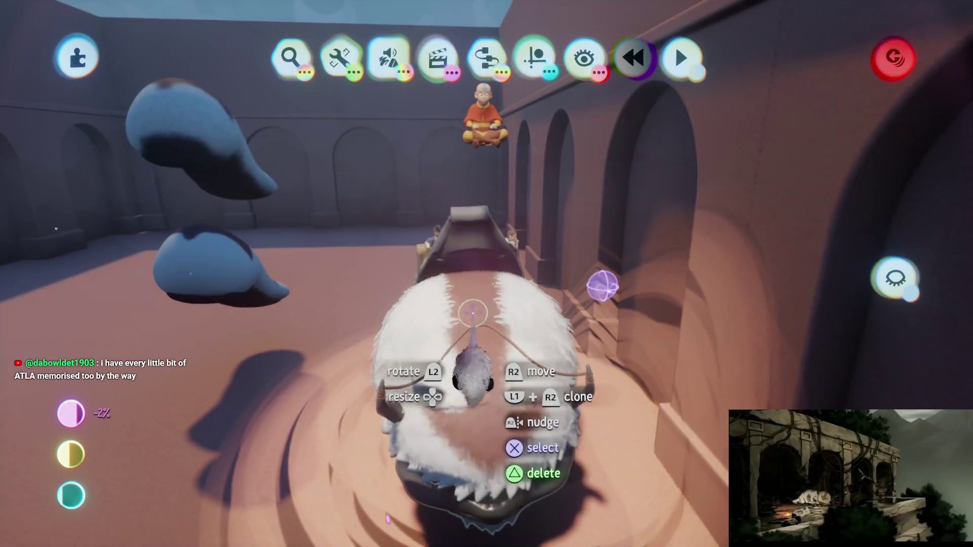
scroll(472, 309, "down", 5)
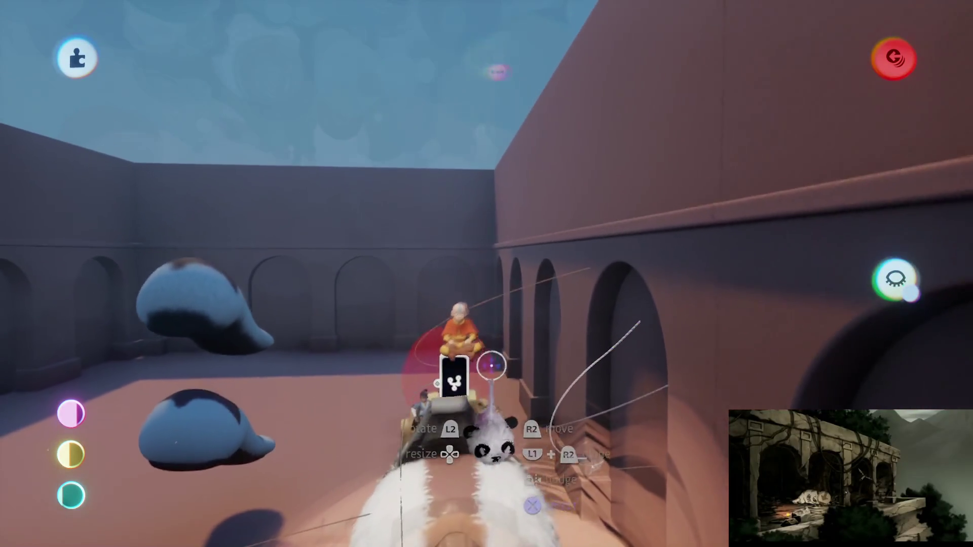
left_click(458, 375)
mouse_move(605, 378)
left_mouse_down()
mouse_move(474, 391)
mouse_move(564, 265)
left_mouse_up()
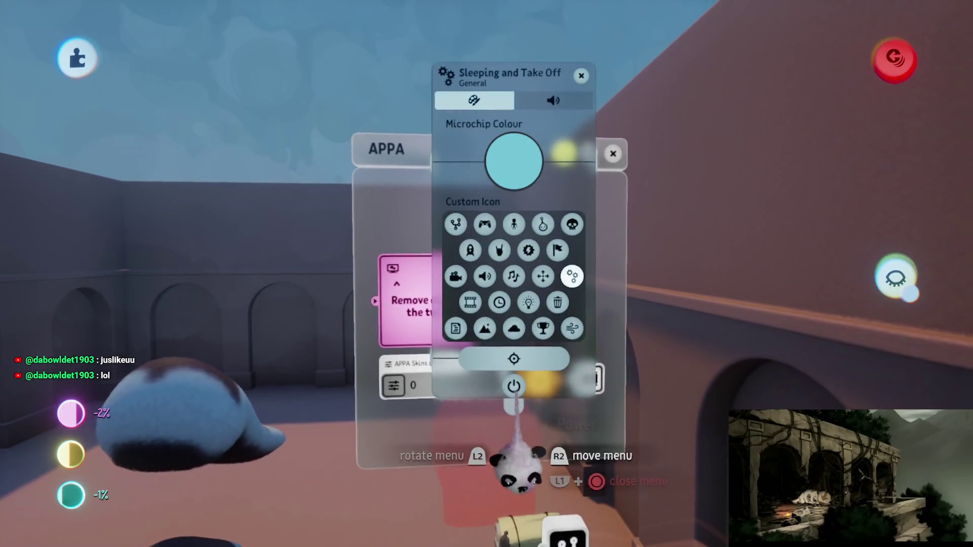
key("Escape")
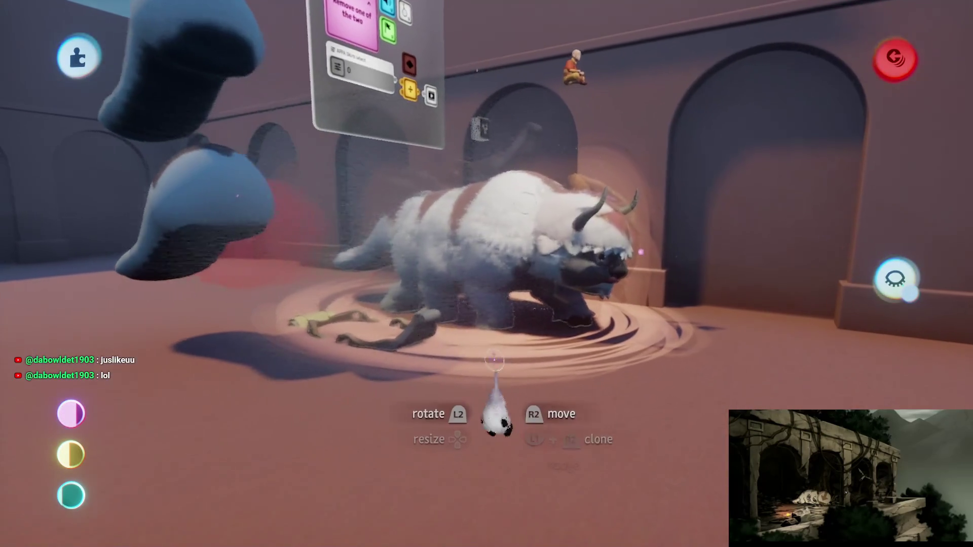
Reposition Appa in the courtyard and play the scene as Aang
key("Escape")
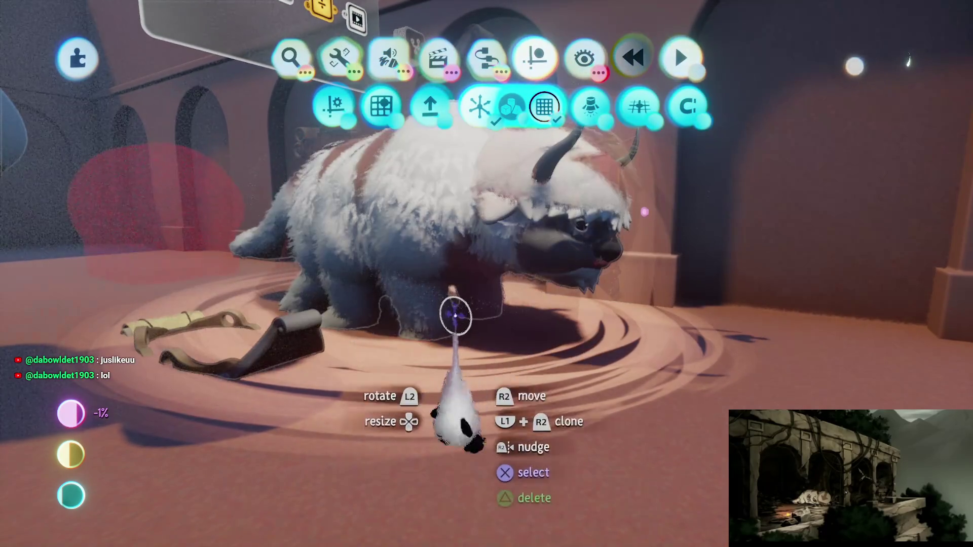
left_click_drag(487, 281, 449, 269)
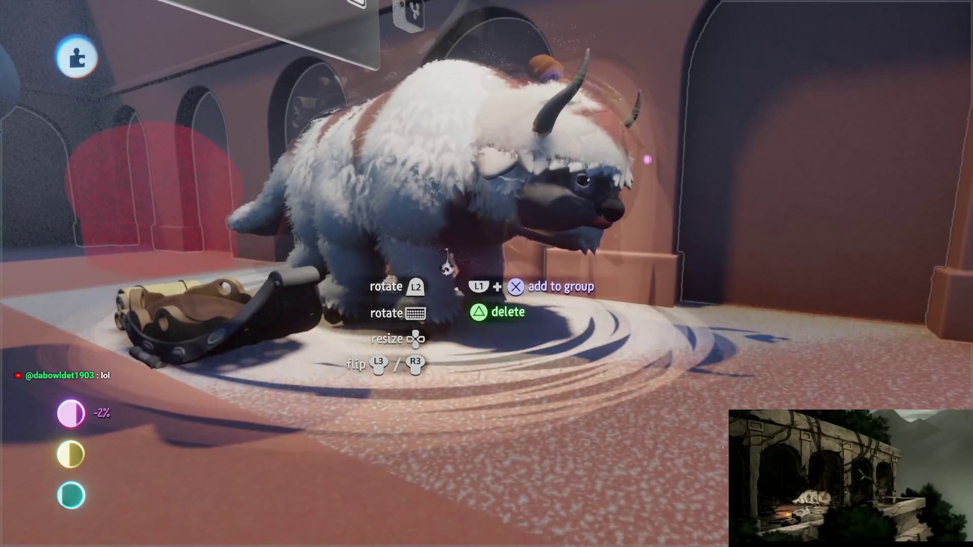
key("Escape")
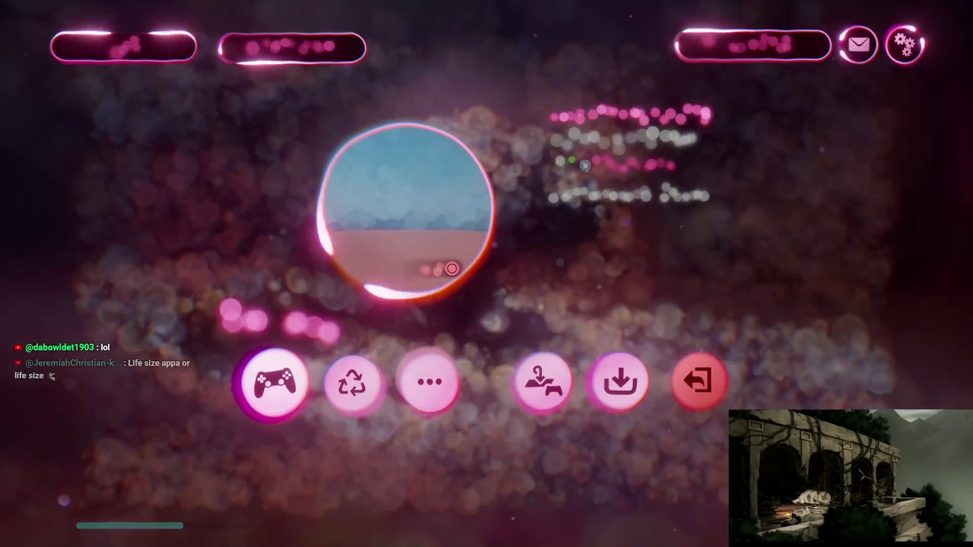
left_click(274, 382)
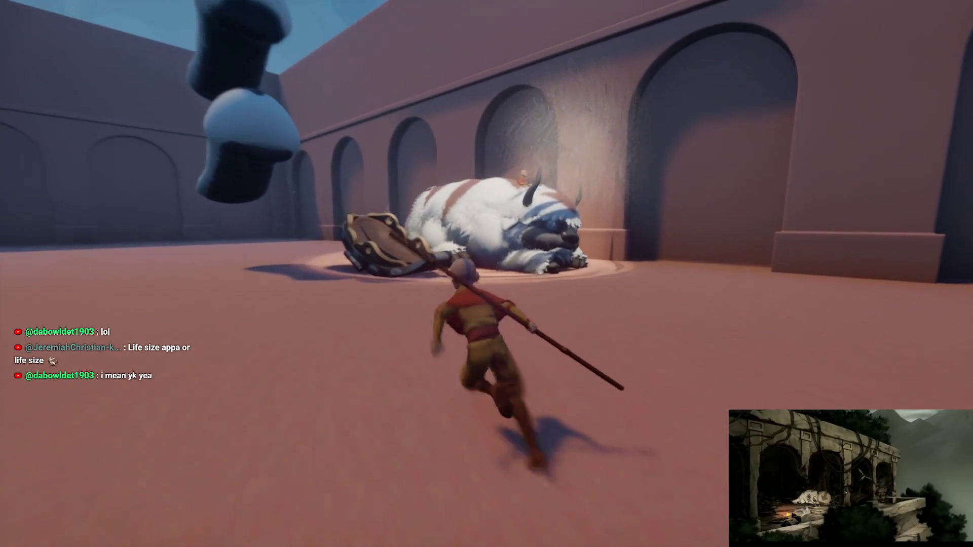
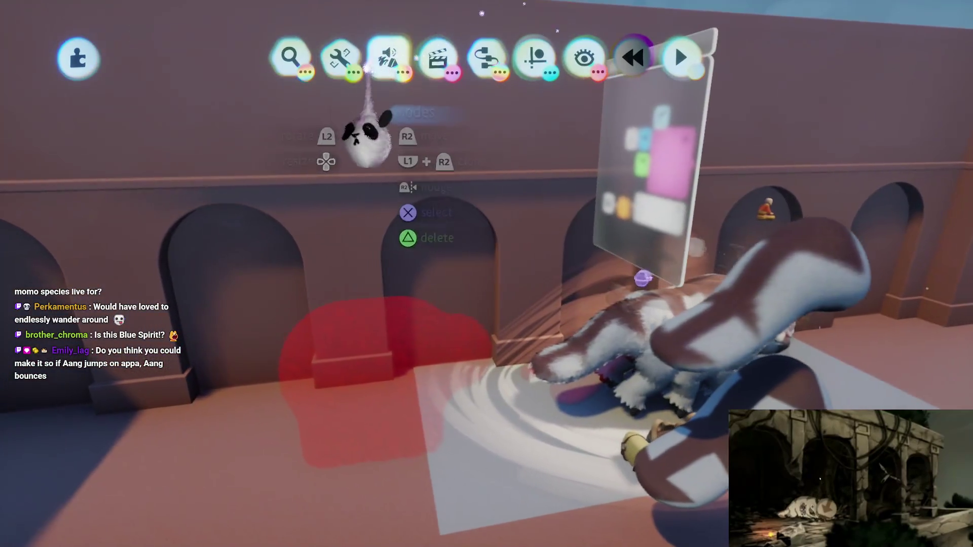
In Sculpt mode, stamp a tall curved capsule rising from the floor beside the bison statue
left_click(366, 69)
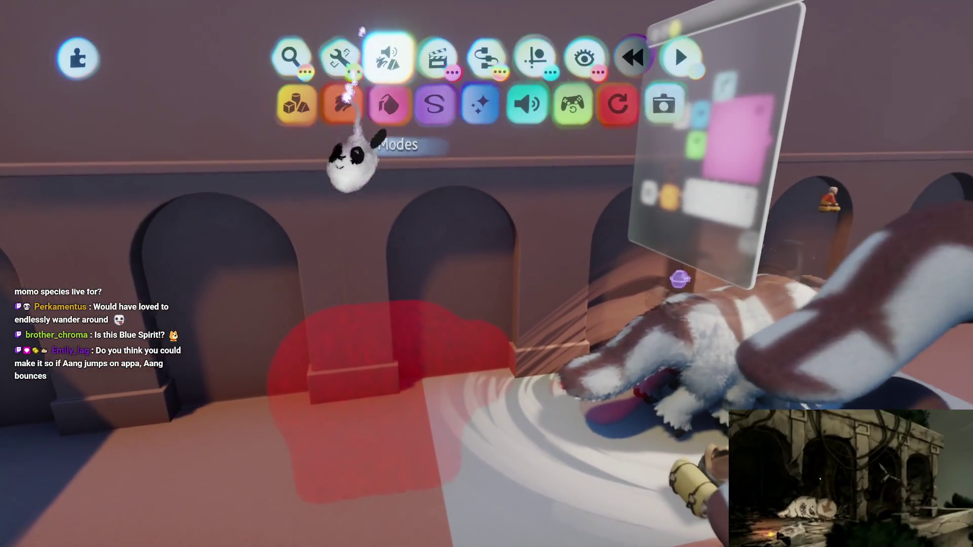
left_click(294, 104)
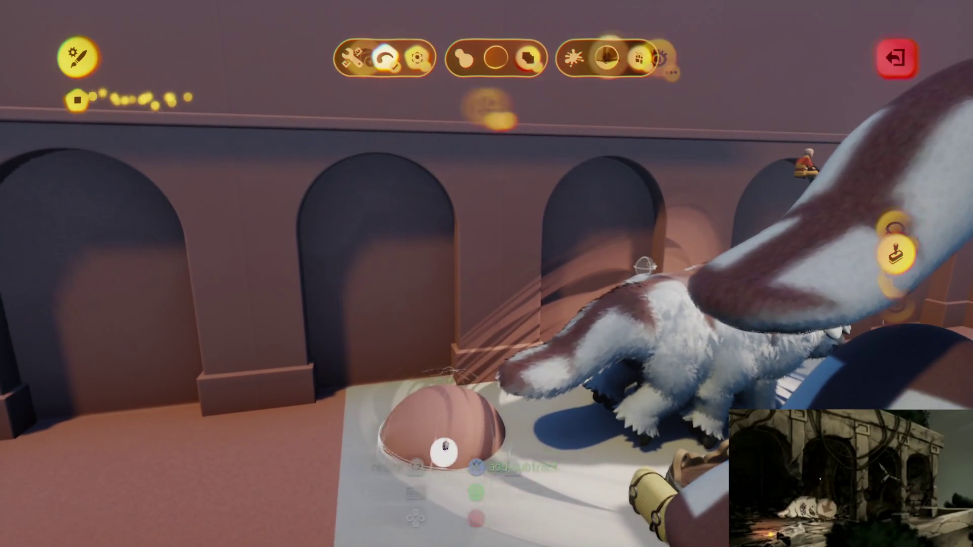
mouse_move(444, 450)
left_mouse_down()
mouse_move(450, 228)
mouse_move(463, 169)
mouse_move(481, 203)
mouse_move(490, 303)
left_mouse_up()
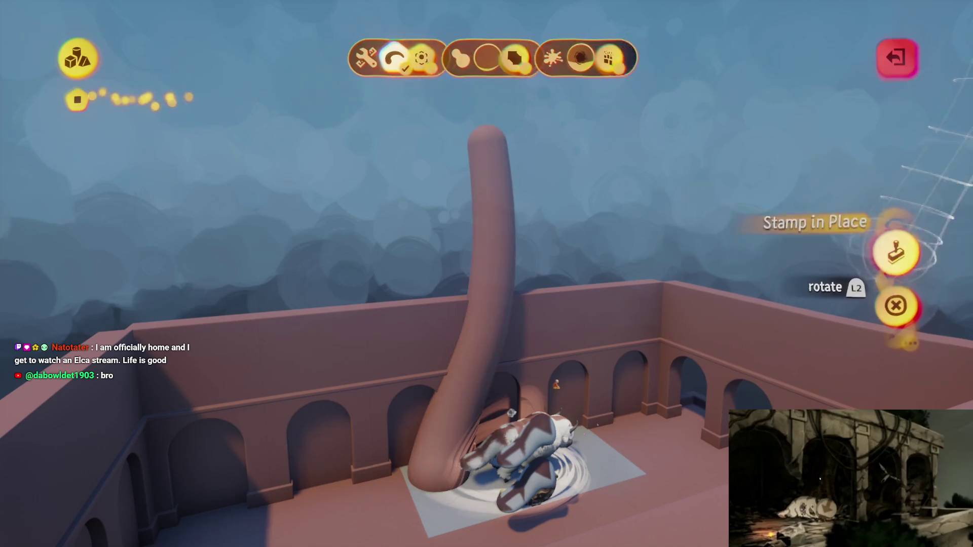
key("Escape")
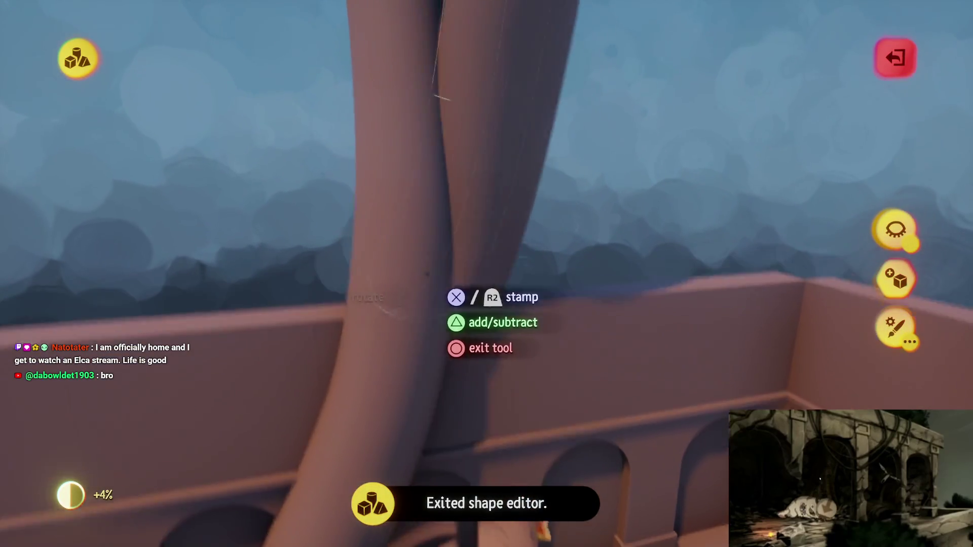
key("Escape")
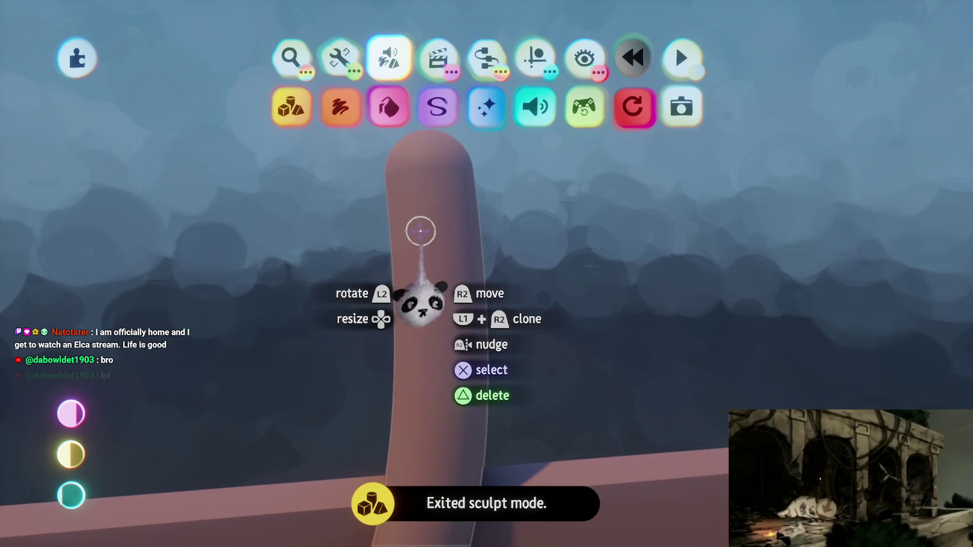
Stamp three spheres onto the top of the trunk to form a bushy canopy
left_click(419, 232)
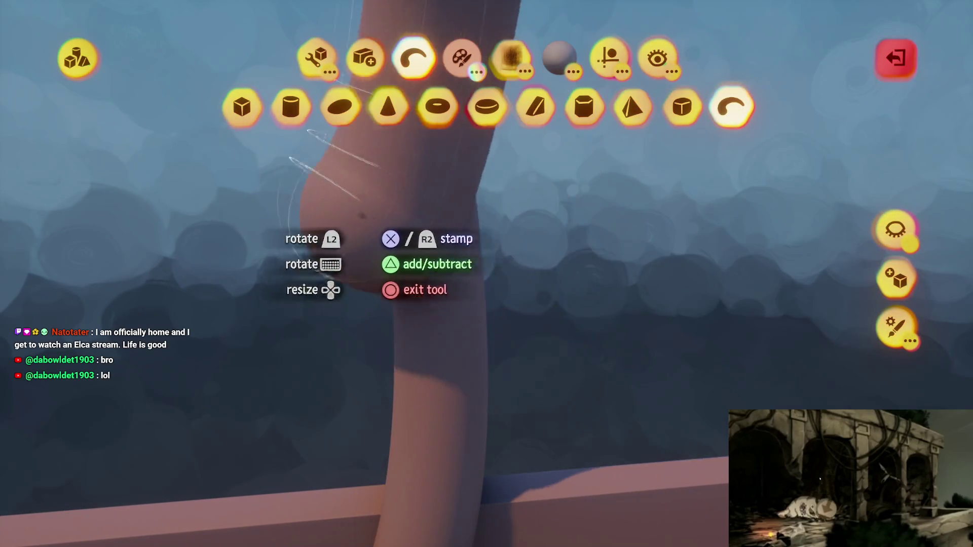
left_click(507, 253)
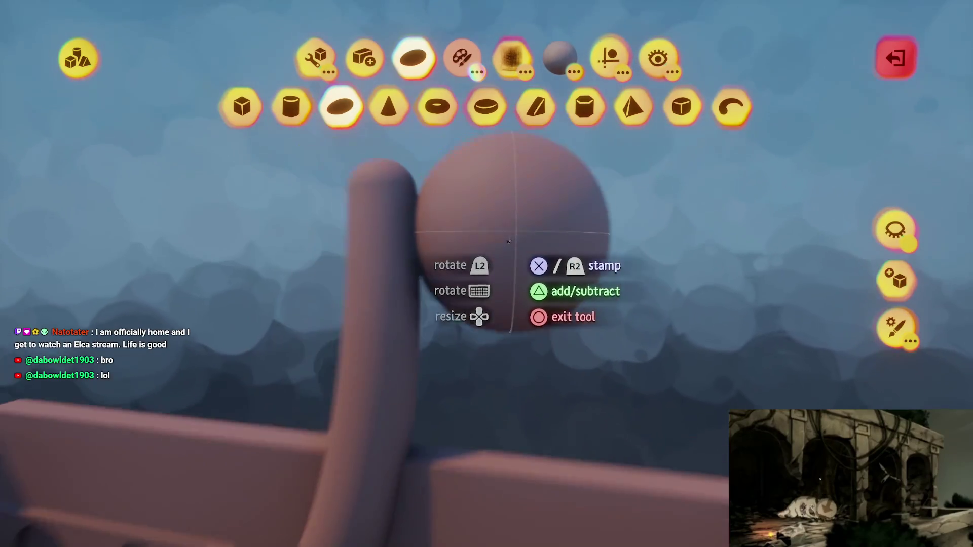
left_click(471, 217)
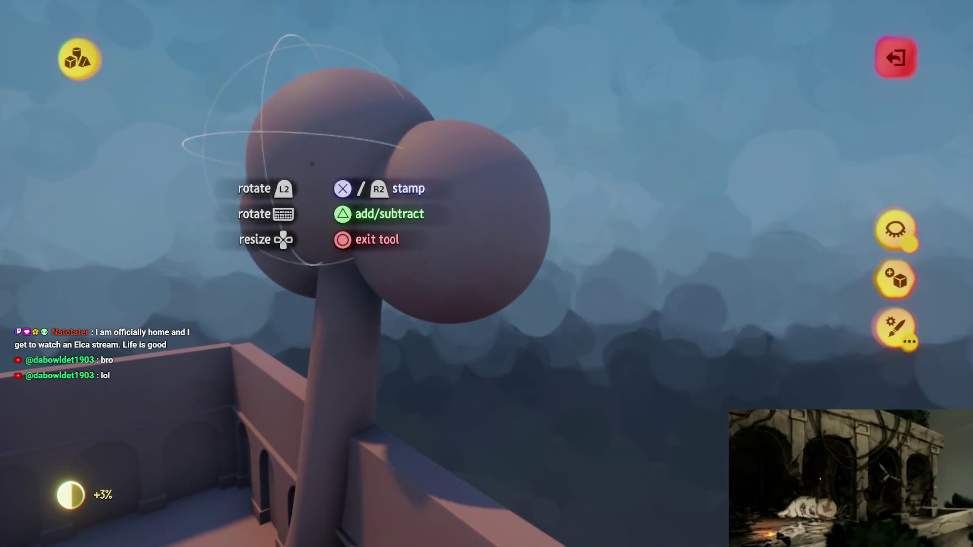
left_click(309, 203)
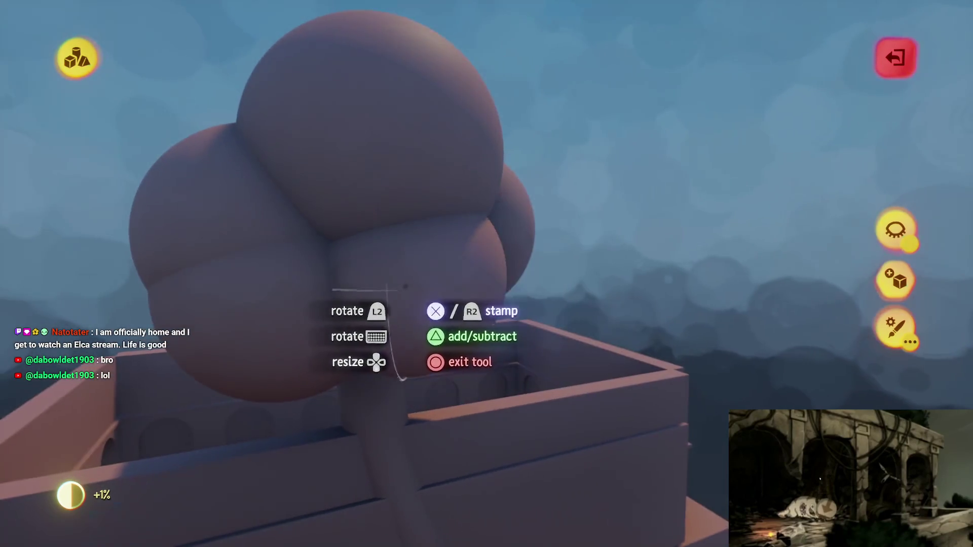
left_click(396, 274)
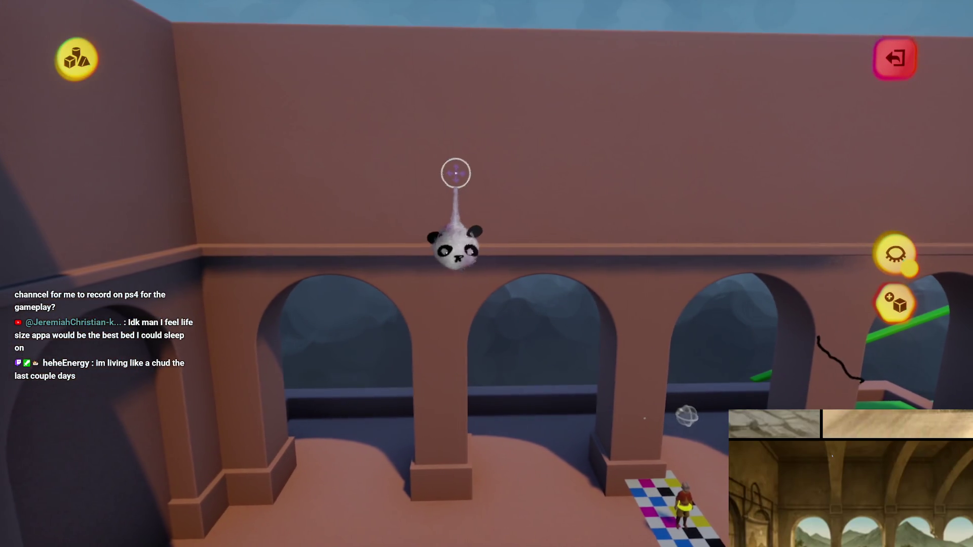
key("Escape")
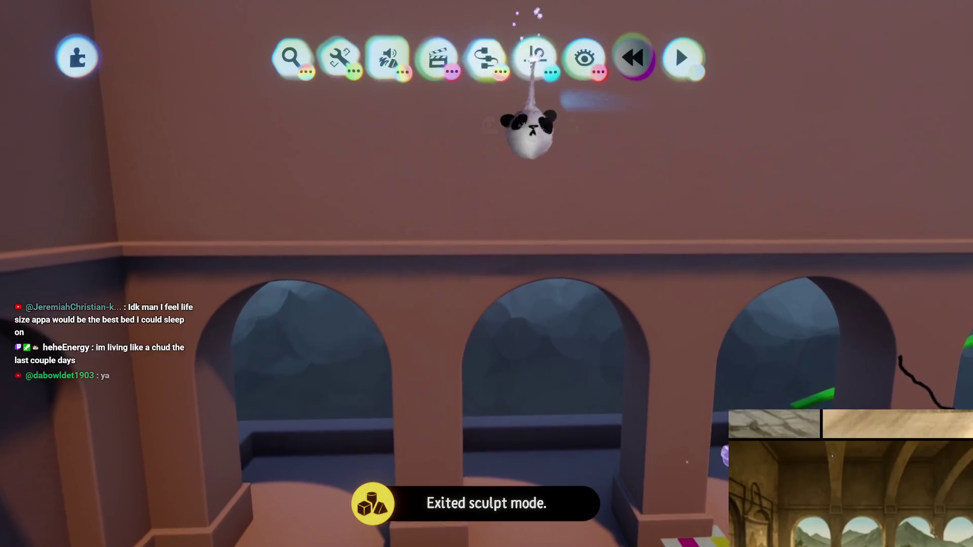
Start a new sculpt and stamp a small cube on the ledge between two arches
left_click(534, 56)
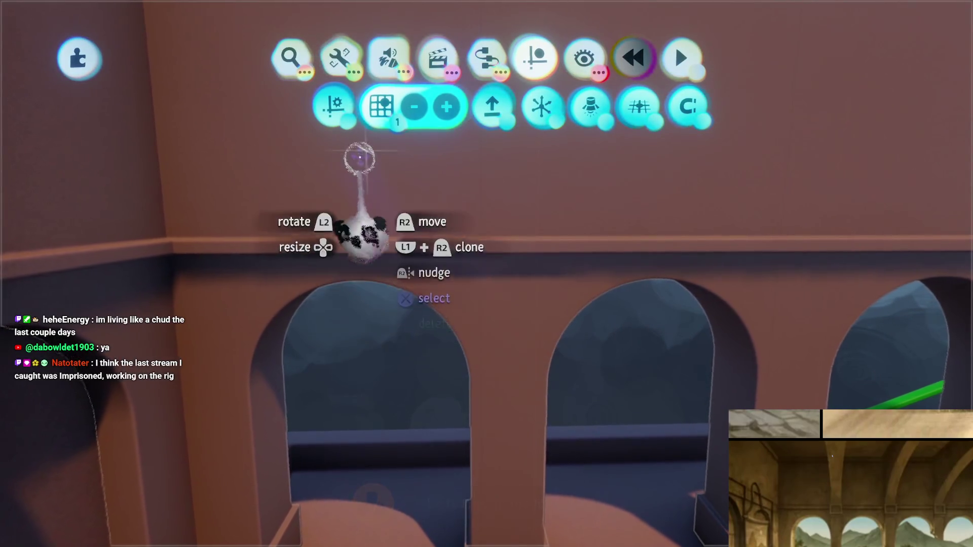
left_click(387, 57)
left_click(289, 105)
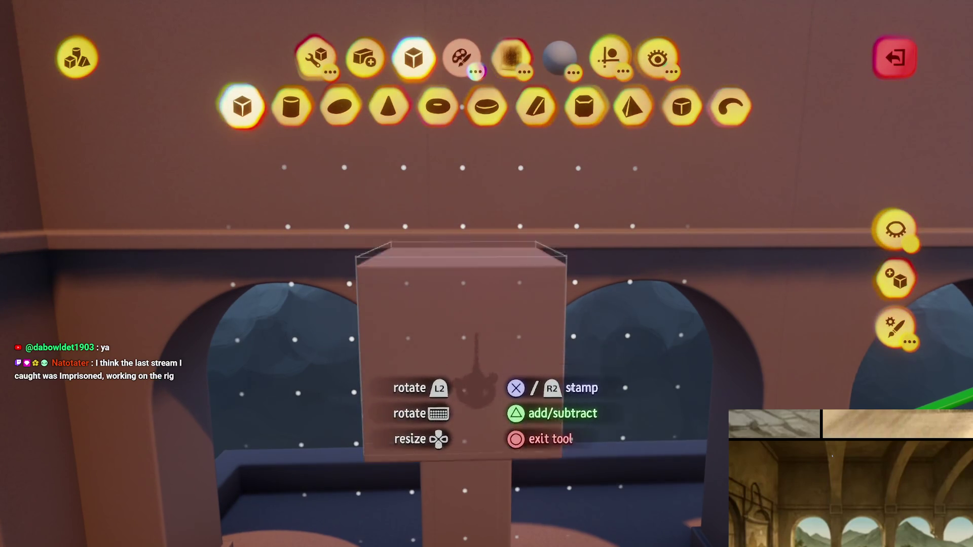
scroll(475, 375, "down", 5)
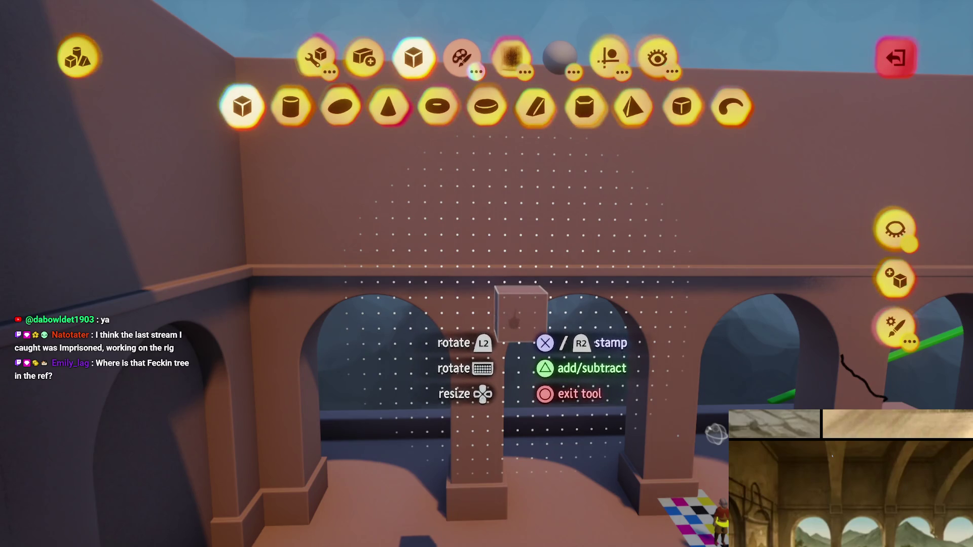
scroll(471, 199, "up", 5)
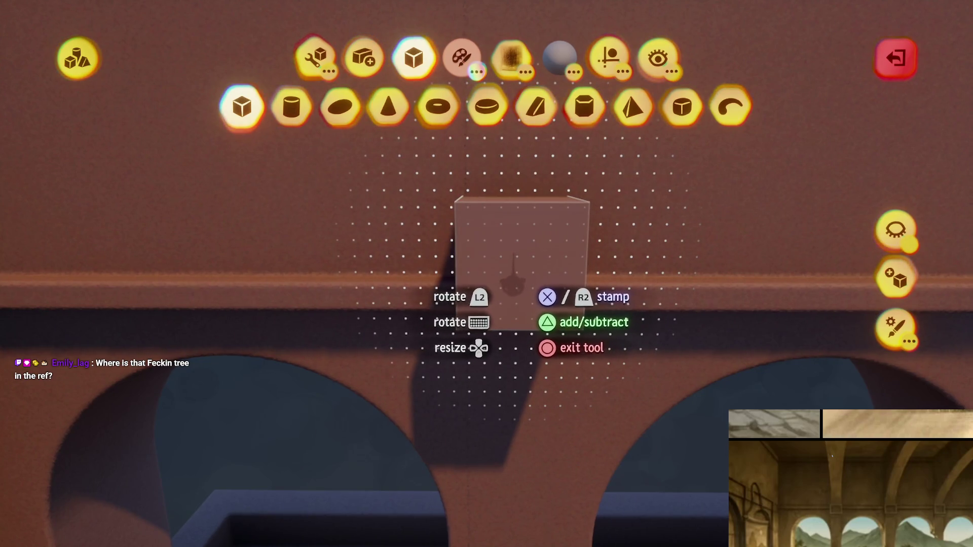
left_click(316, 58)
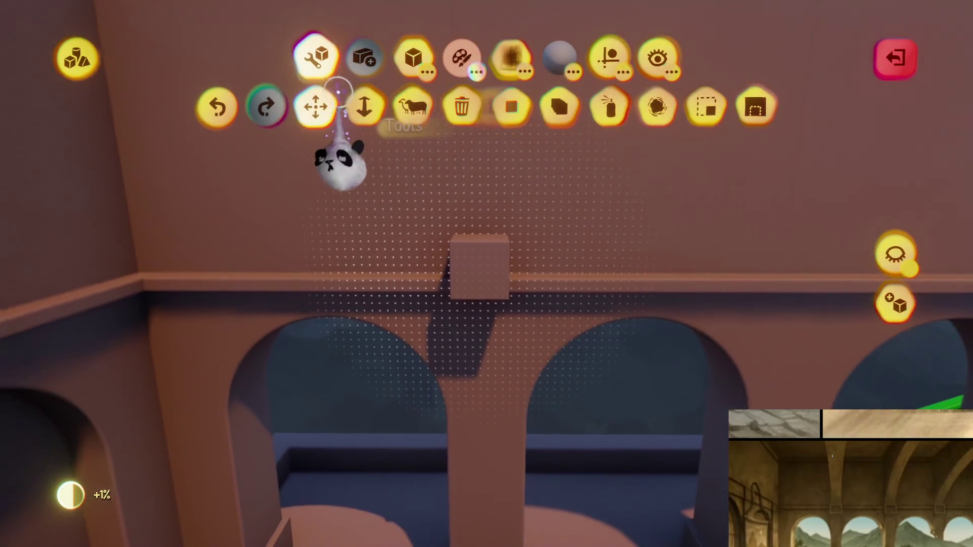
Resize the cube and move it toward the left wall near the tree trunk
key("Escape")
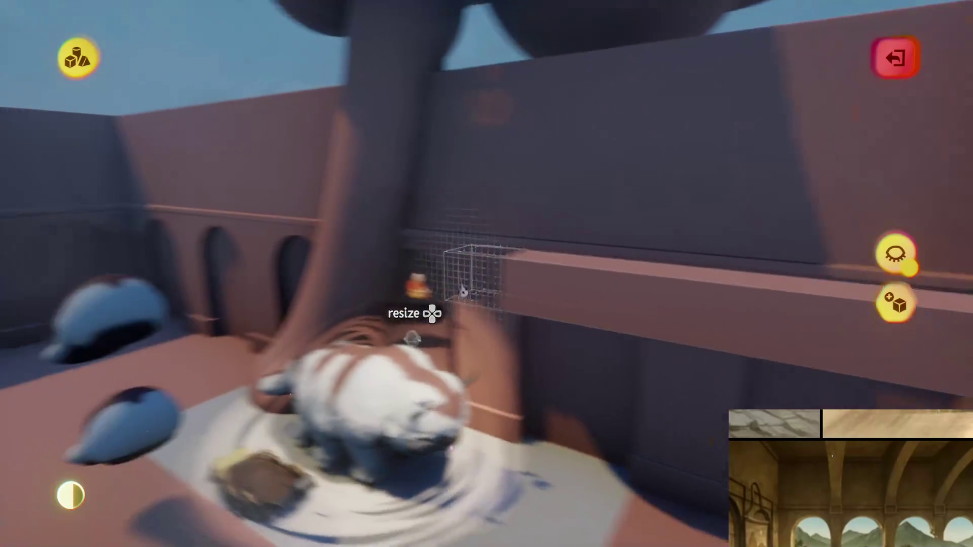
key("Escape")
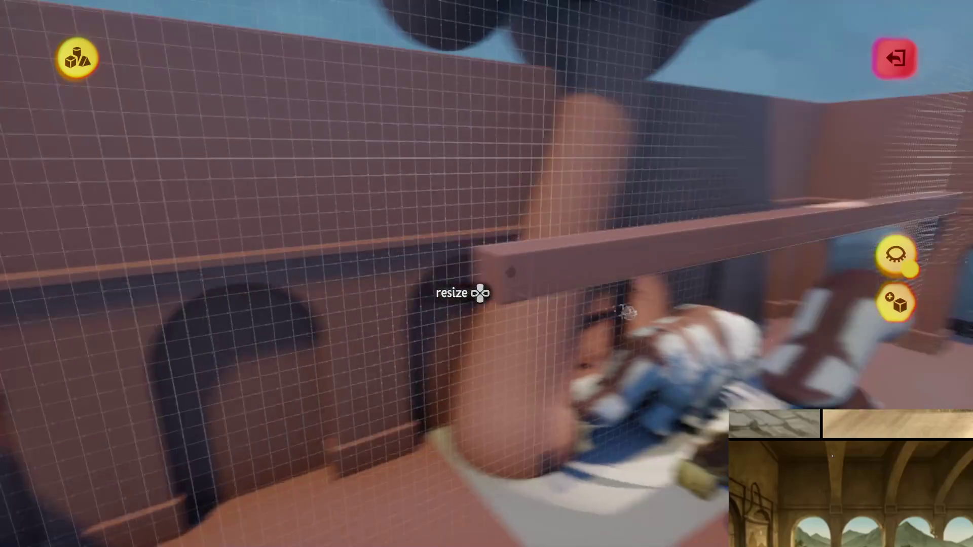
key("Escape")
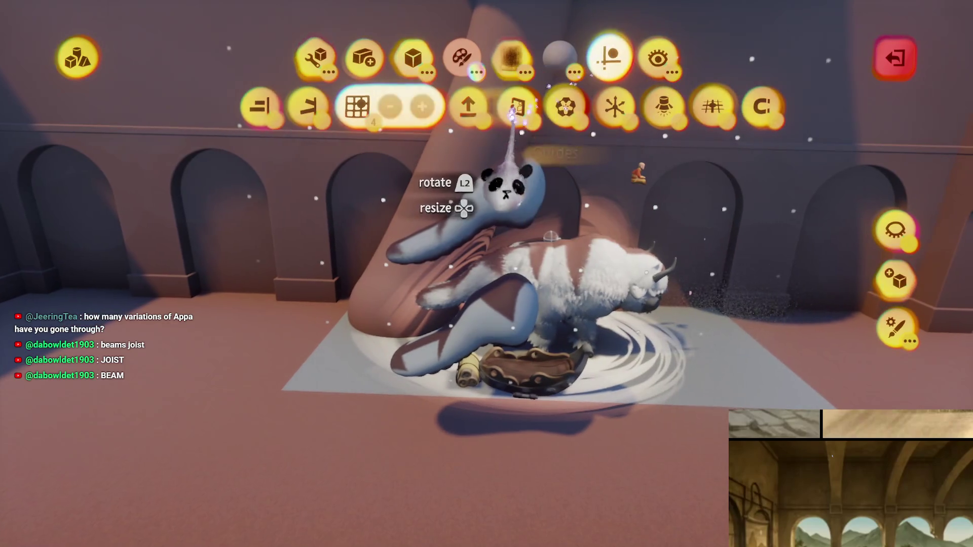
left_click(519, 107)
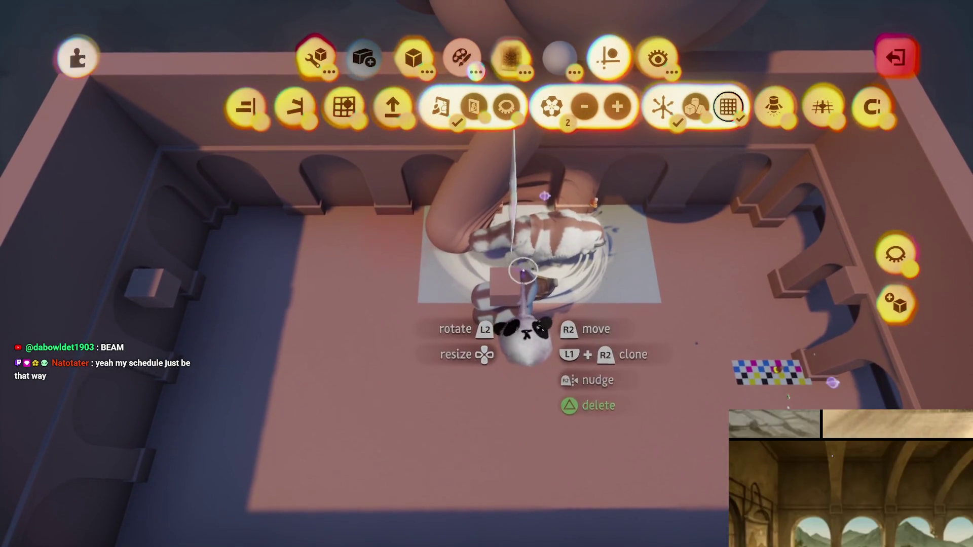
key("Escape")
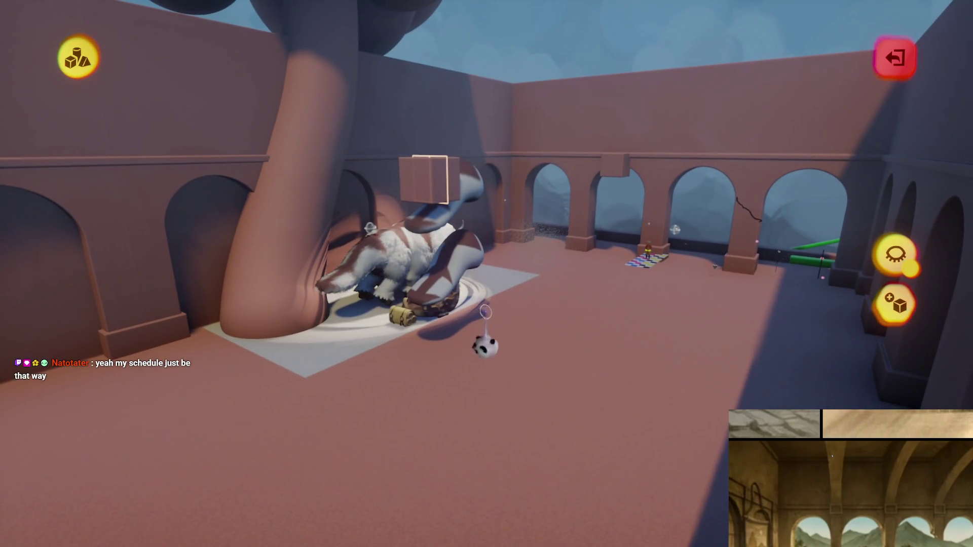
key("Escape")
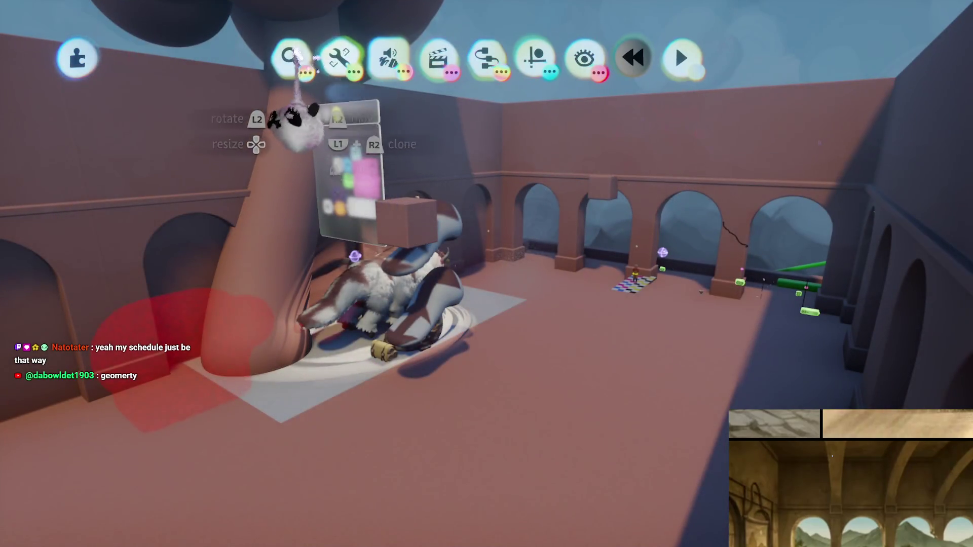
Stretch the small box across the courtyard into a long rectangular beam atop the arcade
left_click(293, 54)
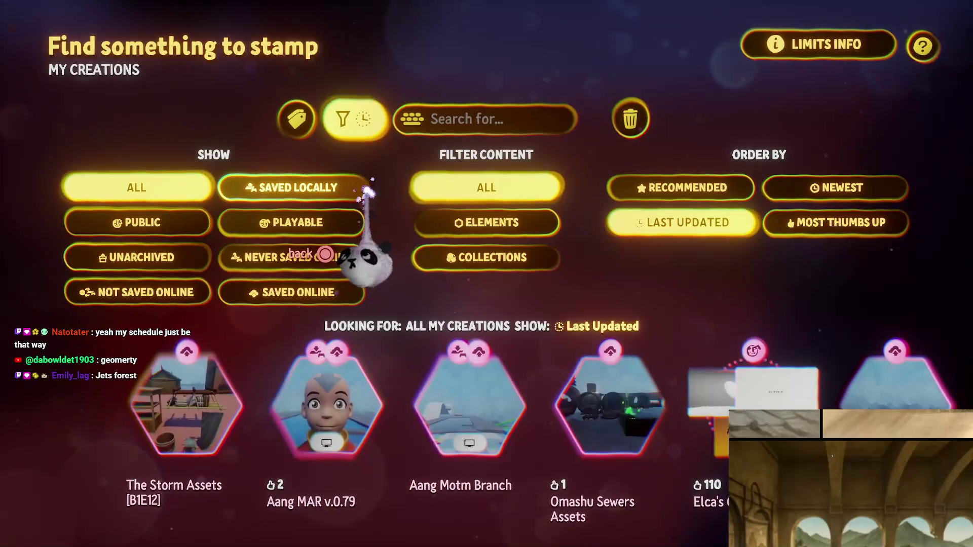
key("Escape")
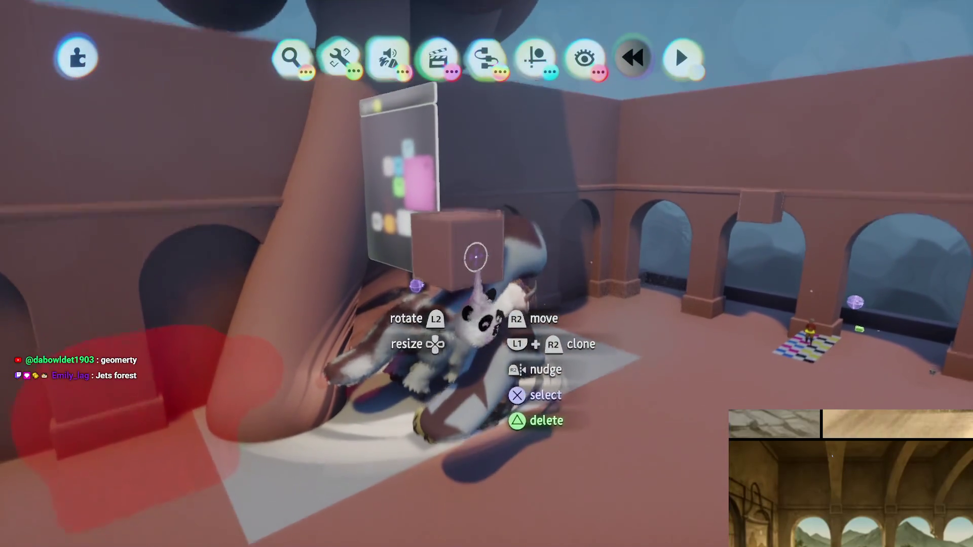
mouse_move(475, 257)
left_mouse_down()
mouse_move(463, 365)
mouse_move(463, 332)
mouse_move(472, 339)
mouse_move(487, 324)
mouse_move(496, 73)
left_mouse_up()
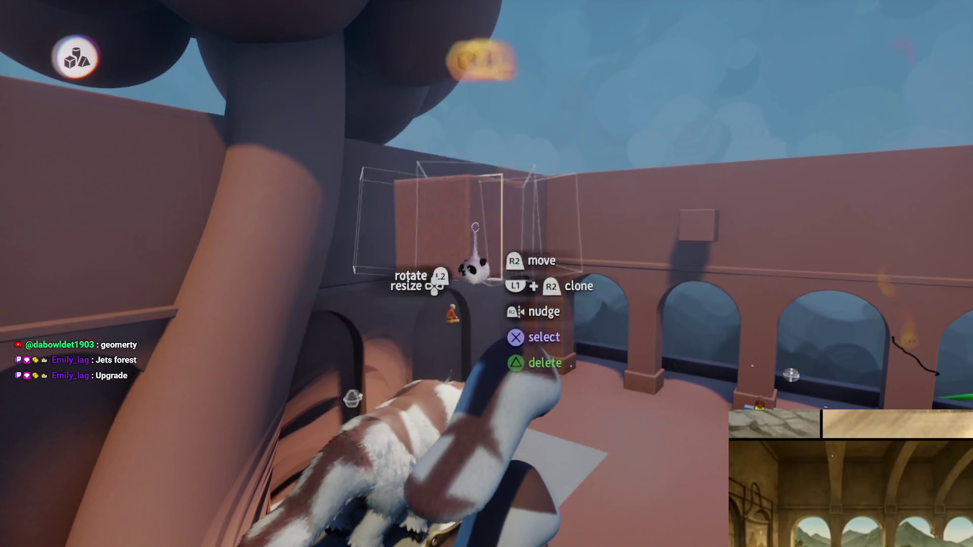
mouse_move(475, 269)
left_mouse_down()
mouse_move(456, 227)
mouse_move(298, 121)
mouse_move(369, 162)
left_mouse_up()
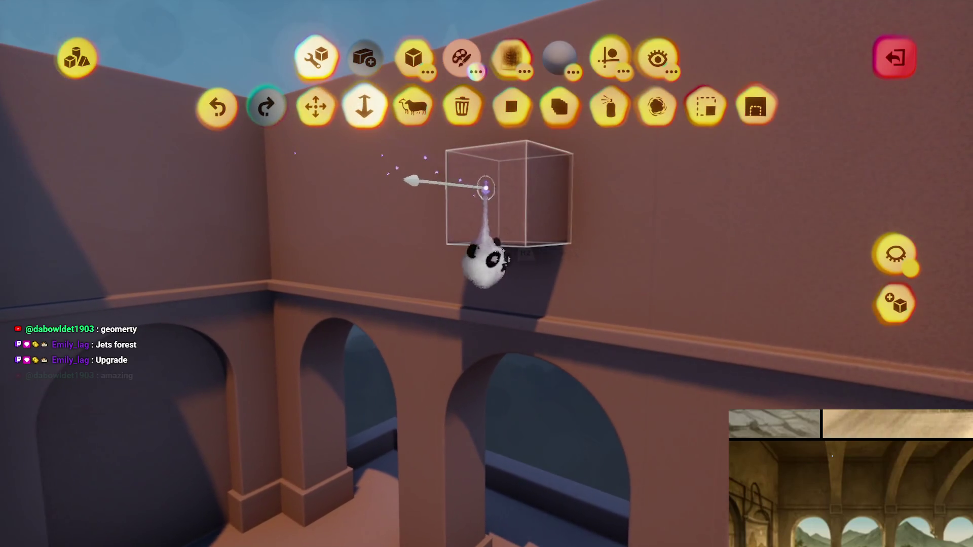
mouse_move(486, 188)
left_mouse_down()
mouse_move(456, 243)
mouse_move(457, 233)
mouse_move(496, 287)
left_mouse_up()
mouse_move(463, 197)
left_mouse_down()
mouse_move(475, 246)
mouse_move(466, 184)
mouse_move(461, 193)
mouse_move(467, 174)
left_mouse_up()
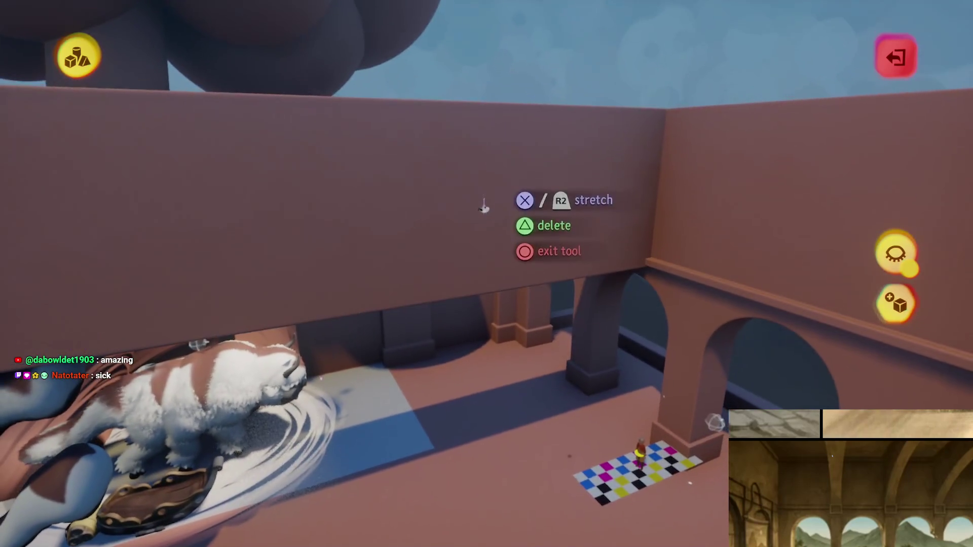
Adjust the guide snapping and stamp shape settings, then leave sculpt mode
key("Escape")
key("Escape")
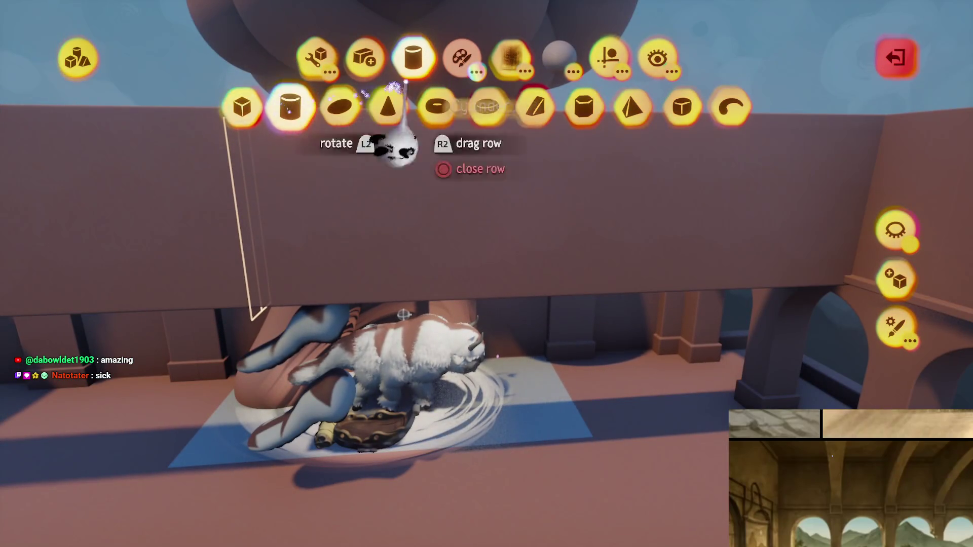
left_click(610, 58)
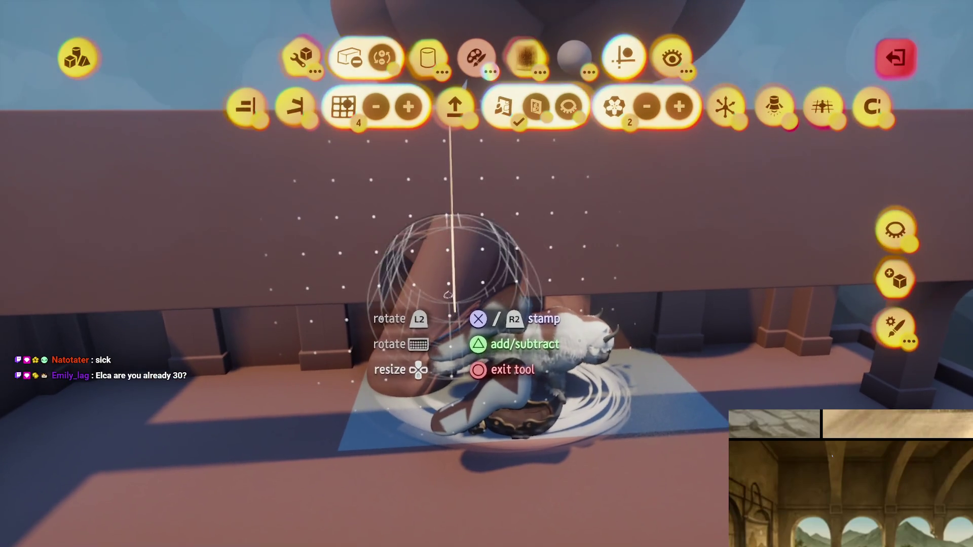
left_click(455, 312)
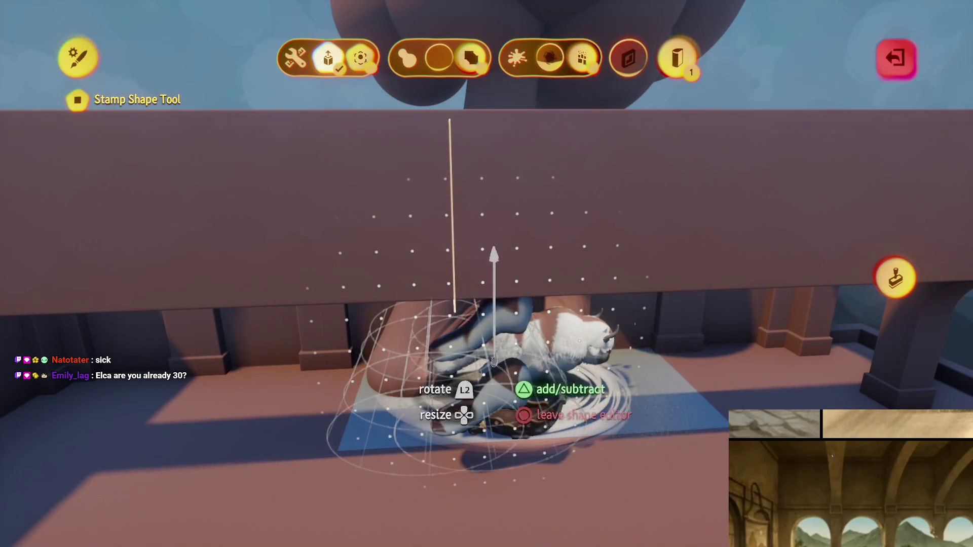
key("Escape")
scroll(444, 312, "up", 5)
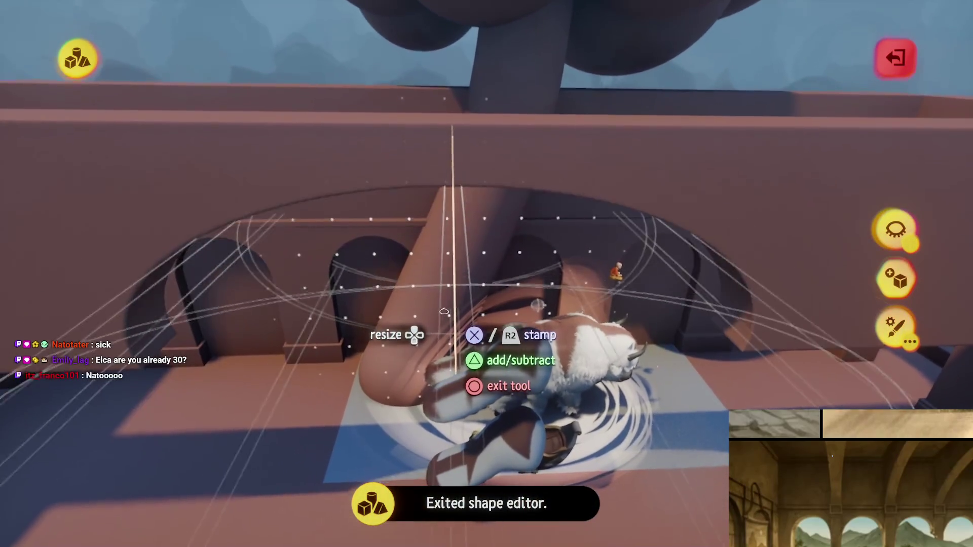
scroll(450, 364, "down", 5)
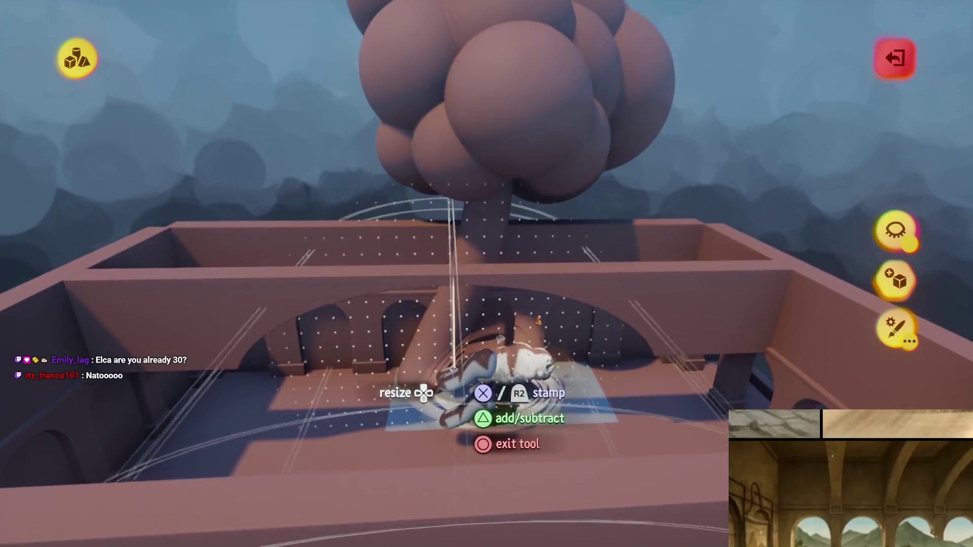
scroll(459, 394, "down", 3)
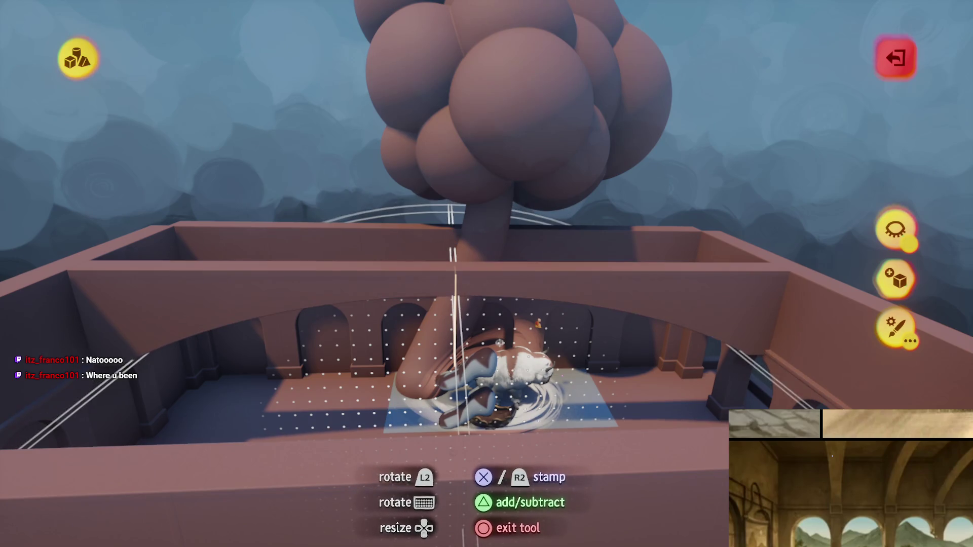
key("Escape")
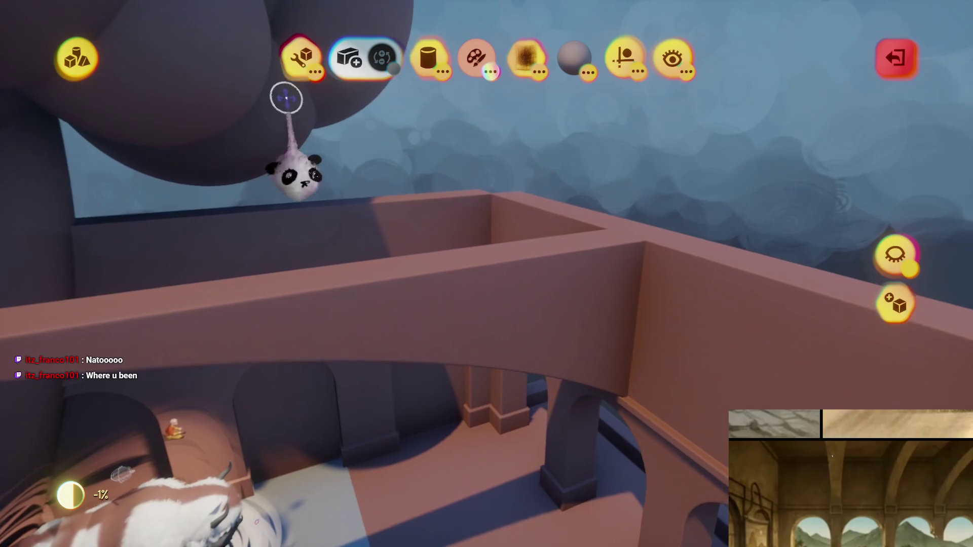
left_click(299, 57)
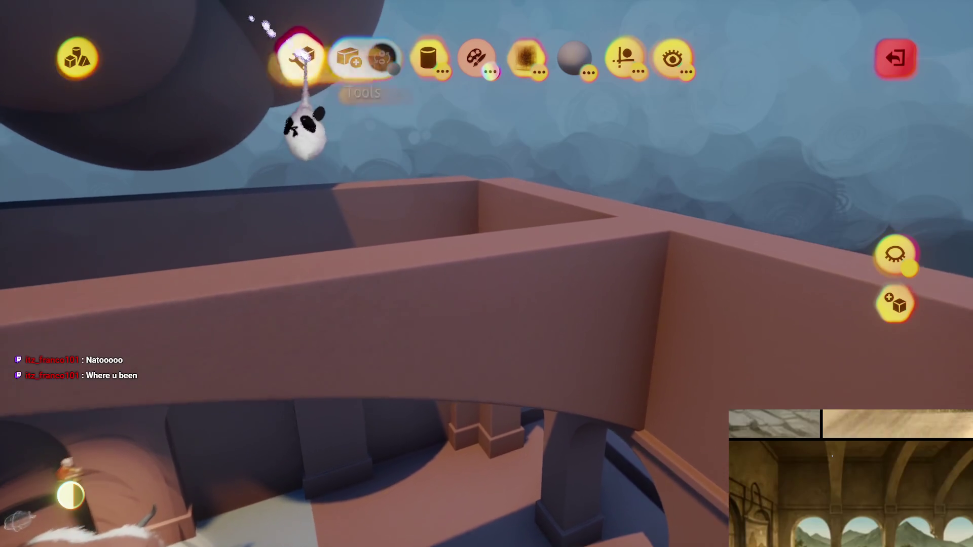
key("Escape")
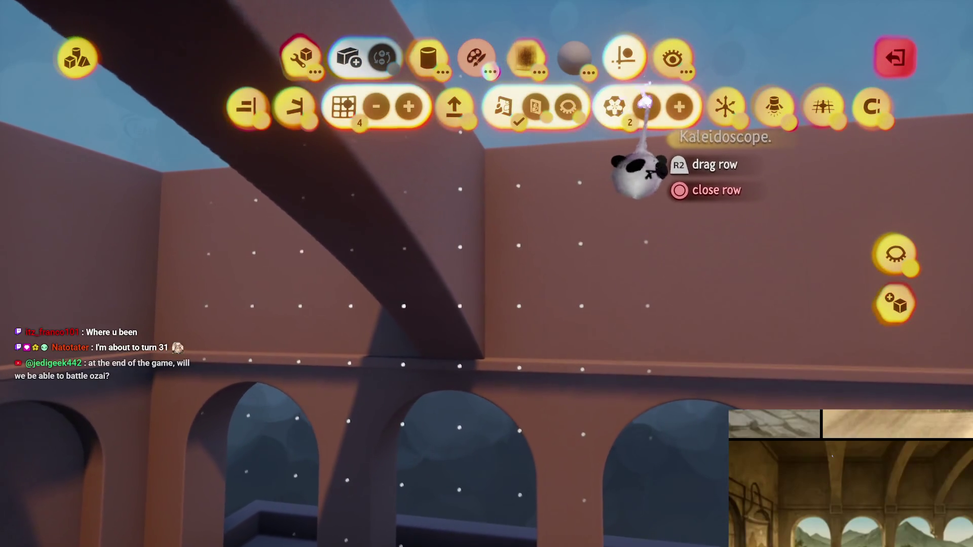
With Precise Move on, tilt the dark beam diagonally, lengthen it, and shift it left
left_click(724, 106)
left_click(444, 223)
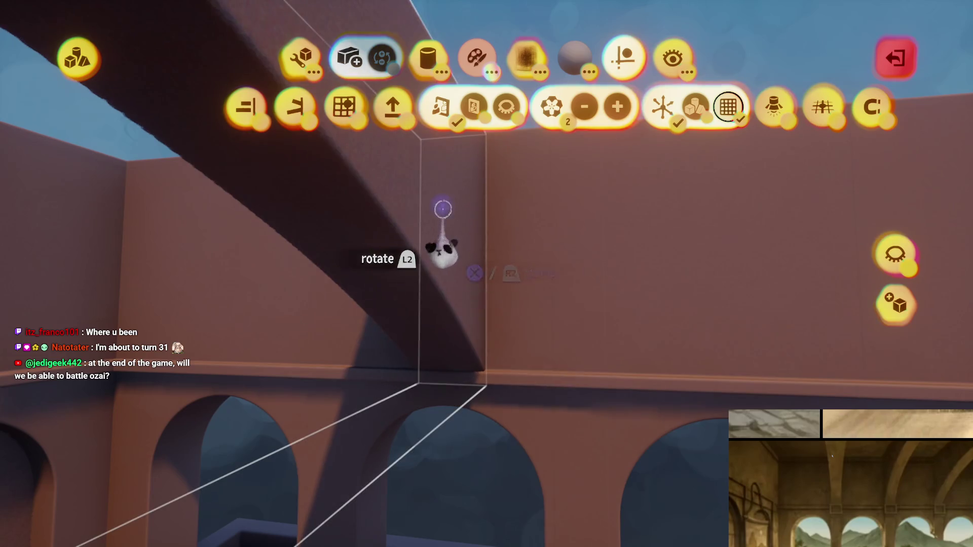
mouse_move(451, 243)
left_mouse_down()
mouse_move(431, 195)
mouse_move(549, 200)
mouse_move(514, 202)
left_mouse_up()
left_click_drag(437, 136, 380, 98)
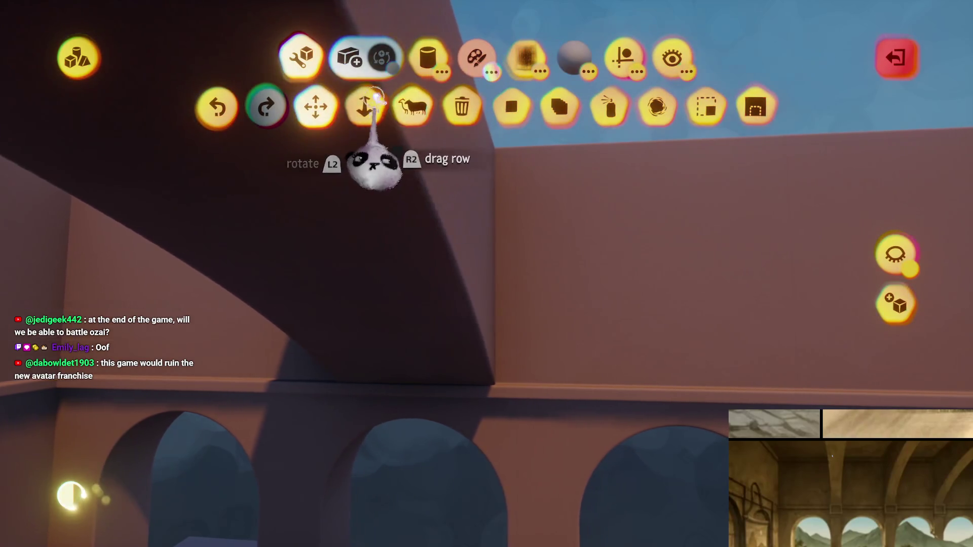
mouse_move(435, 230)
left_mouse_down()
mouse_move(408, 209)
mouse_move(496, 261)
left_mouse_up()
key("Escape")
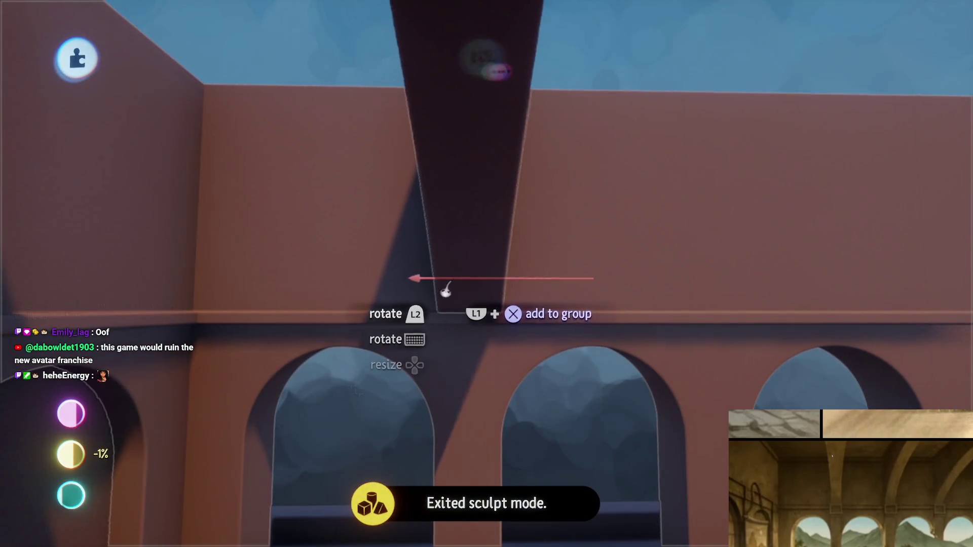
mouse_move(467, 303)
left_mouse_down()
mouse_move(545, 282)
mouse_move(448, 306)
left_mouse_up()
scroll(482, 267, "down", 5)
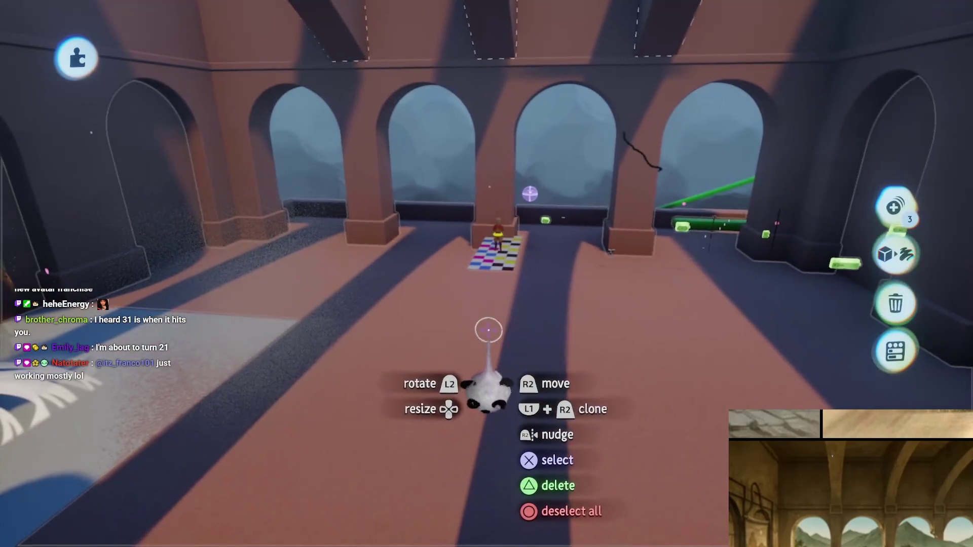
Stretch the flat box over the arcade building into a full roof slab
double_click(489, 331)
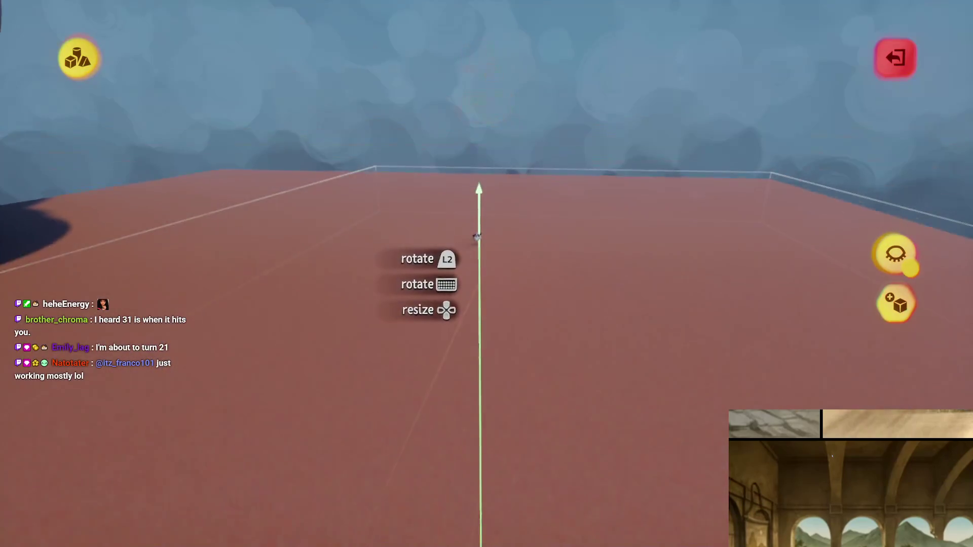
scroll(481, 311, "down", 5)
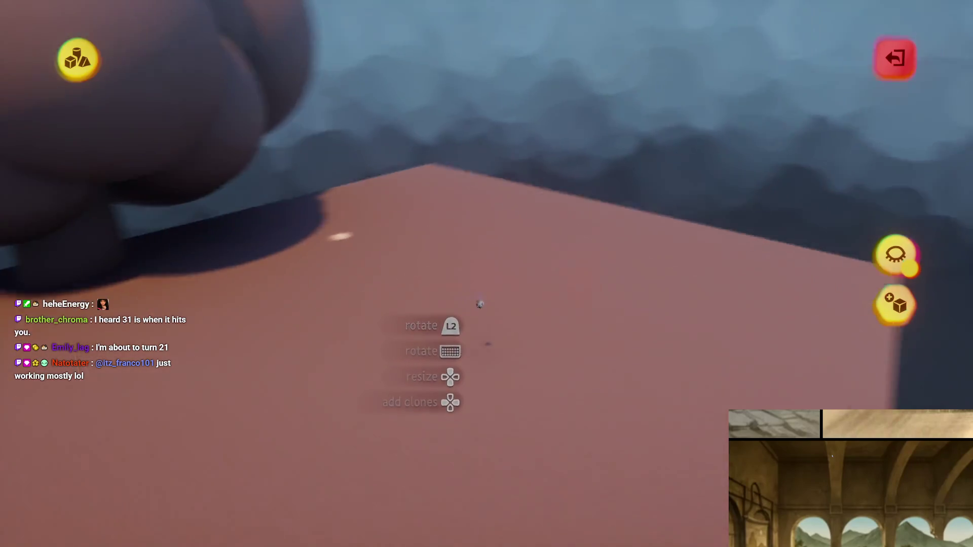
scroll(310, 150, "down", 5)
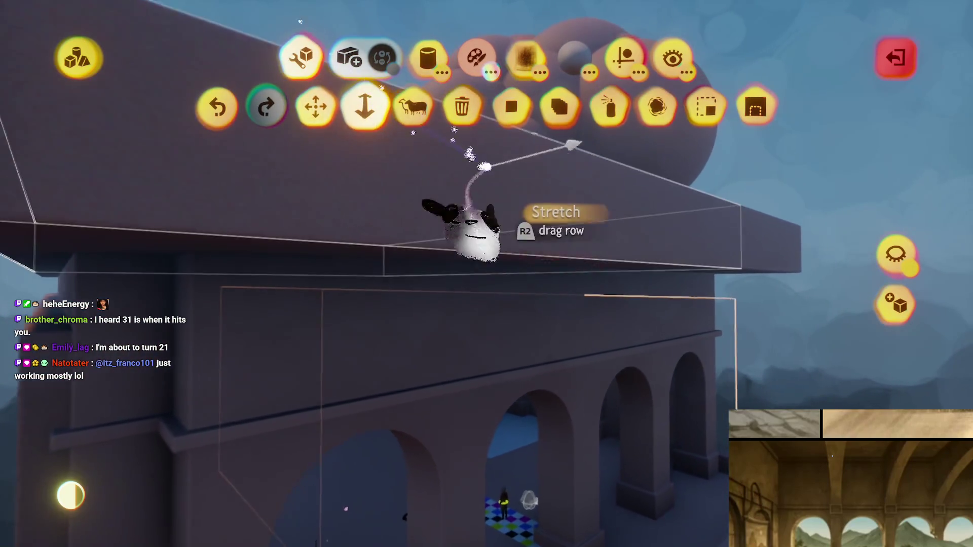
mouse_move(485, 167)
left_mouse_down()
mouse_move(434, 254)
mouse_move(548, 233)
mouse_move(496, 254)
mouse_move(491, 277)
mouse_move(482, 260)
mouse_move(482, 326)
mouse_move(482, 228)
mouse_move(451, 236)
mouse_move(480, 324)
left_mouse_up()
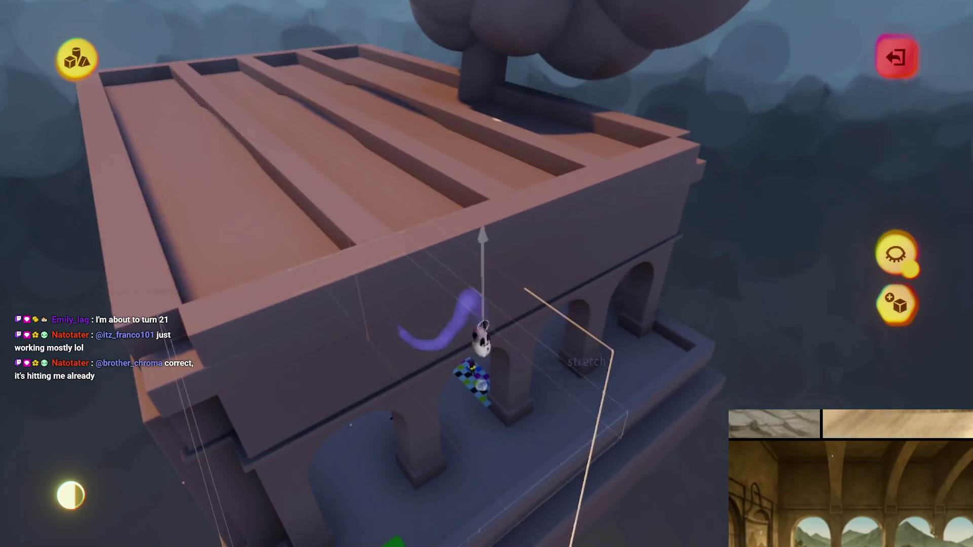
mouse_move(448, 264)
left_mouse_down()
mouse_move(446, 208)
mouse_move(456, 282)
mouse_move(435, 337)
mouse_move(442, 218)
mouse_move(443, 238)
left_mouse_up()
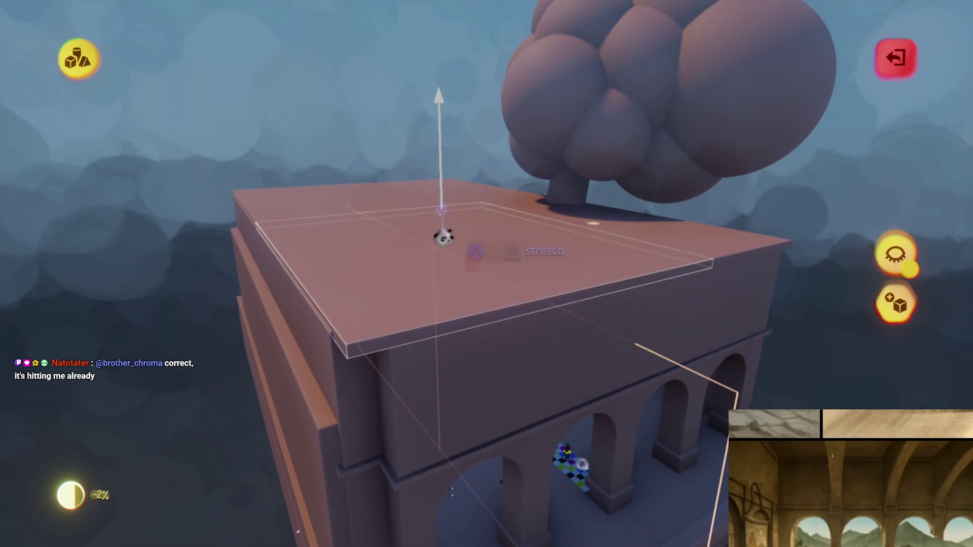
mouse_move(441, 185)
left_mouse_down()
mouse_move(456, 195)
mouse_move(443, 224)
mouse_move(453, 299)
mouse_move(512, 331)
mouse_move(462, 174)
mouse_move(487, 48)
mouse_move(488, 81)
left_mouse_up()
key("Escape")
Place a Sun & Sky gadget, angle the sun for warm orange light, and start entering 800
mouse_move(488, 81)
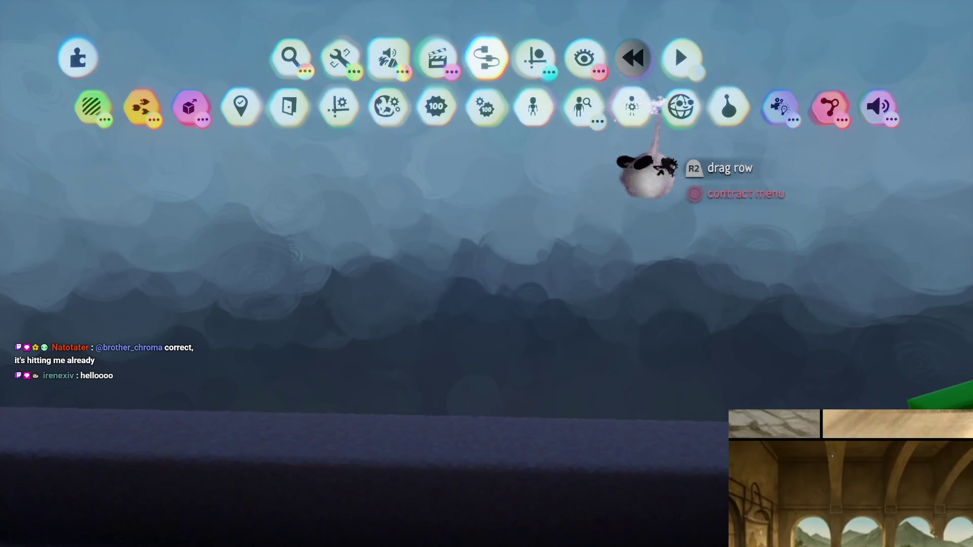
mouse_move(447, 129)
left_mouse_down()
mouse_move(443, 354)
mouse_move(456, 226)
mouse_move(529, 131)
mouse_move(328, 124)
left_mouse_up()
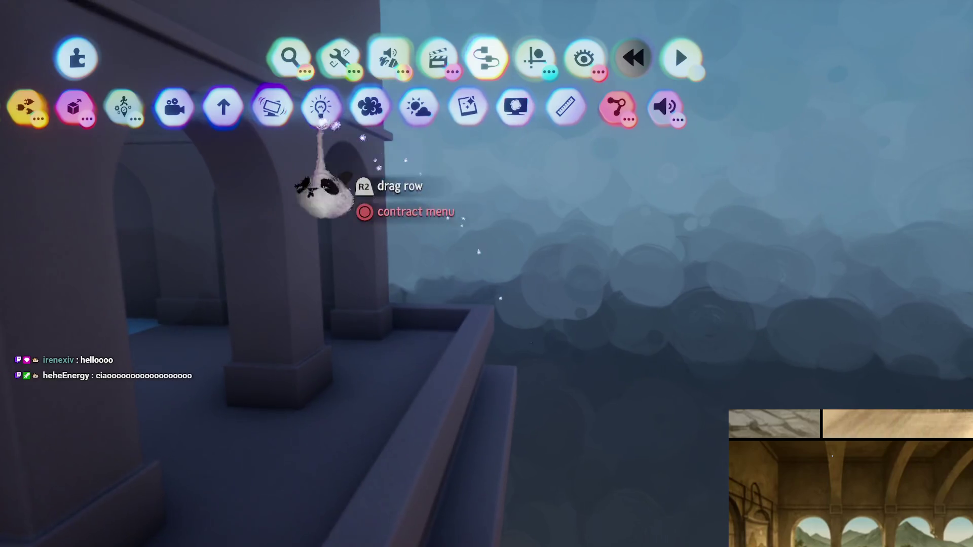
left_click(419, 108)
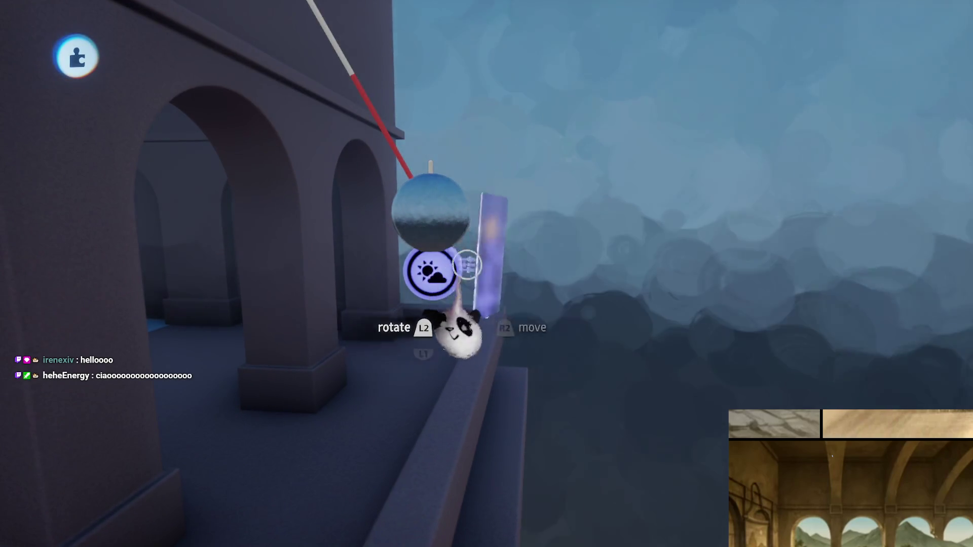
left_click(458, 259)
mouse_move(365, 213)
left_mouse_down()
mouse_move(476, 149)
mouse_move(449, 162)
mouse_move(431, 247)
left_mouse_up()
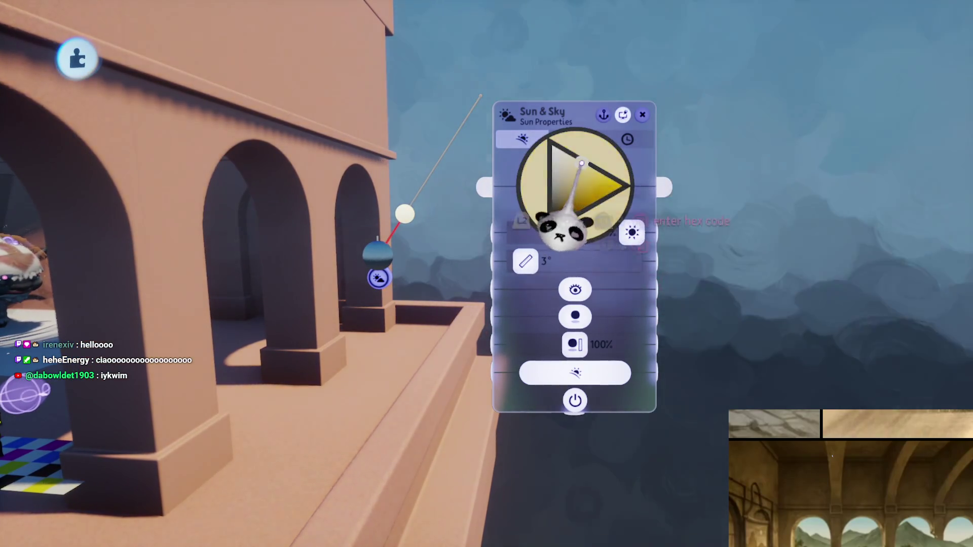
left_click(555, 424)
type("8000")
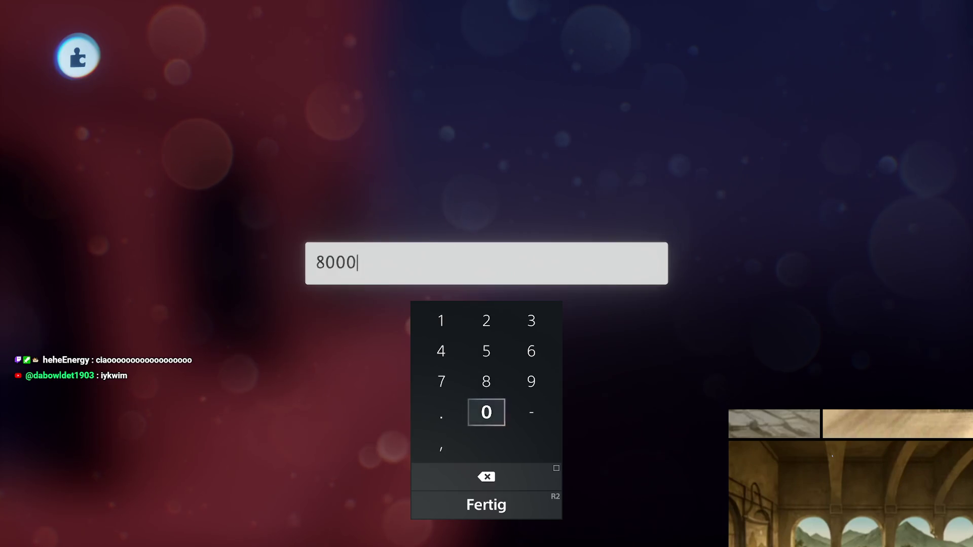
Confirm the 8,000 m sky value and return to the Sky Properties settings
key("Return")
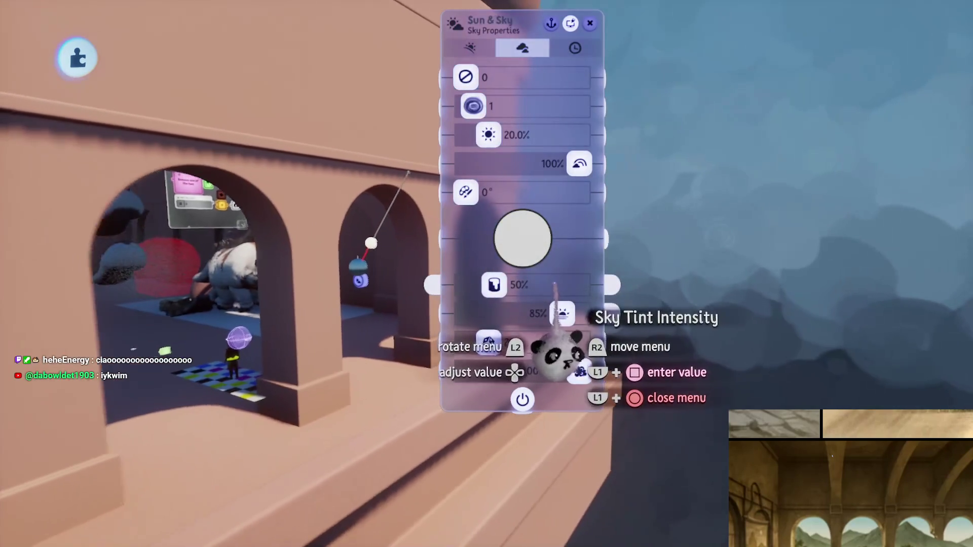
key("Left")
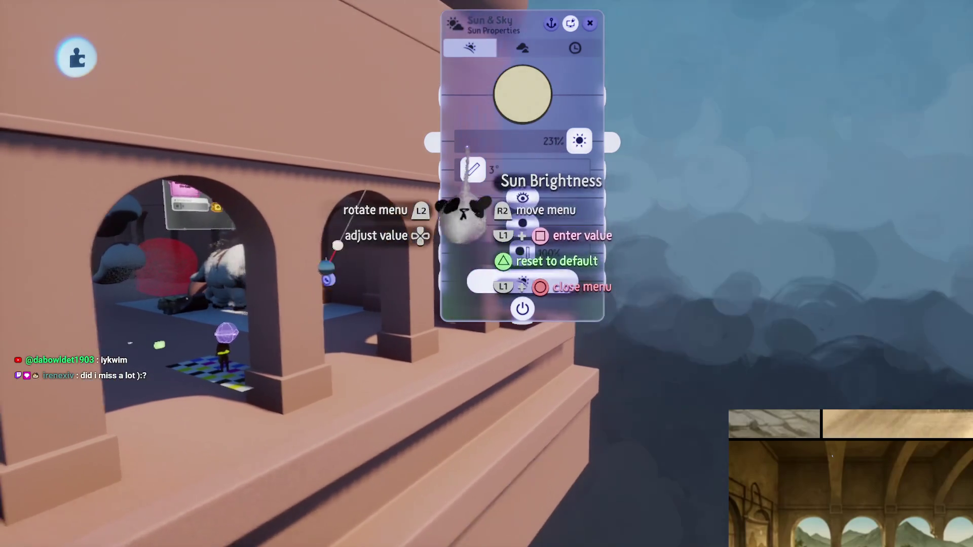
scroll(382, 389, "down", 10)
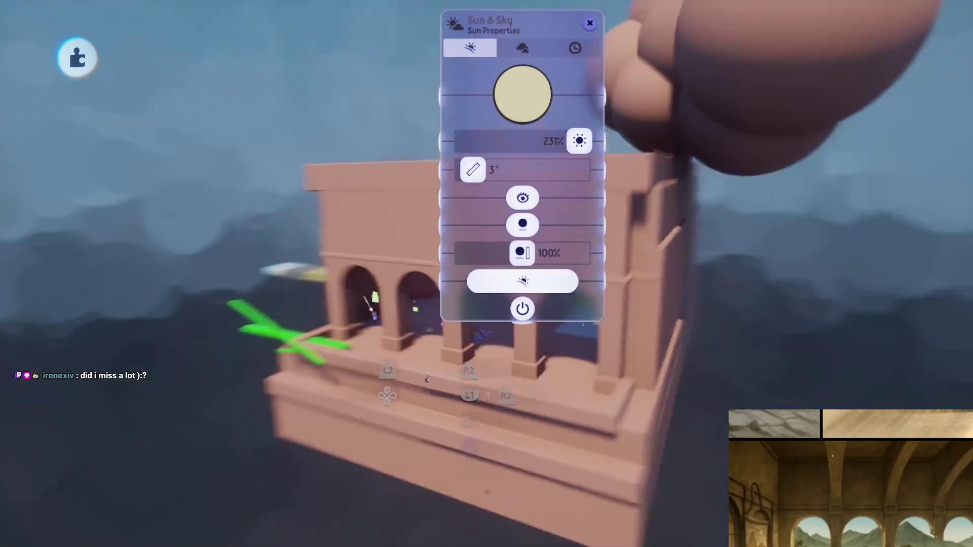
scroll(401, 332, "up", 10)
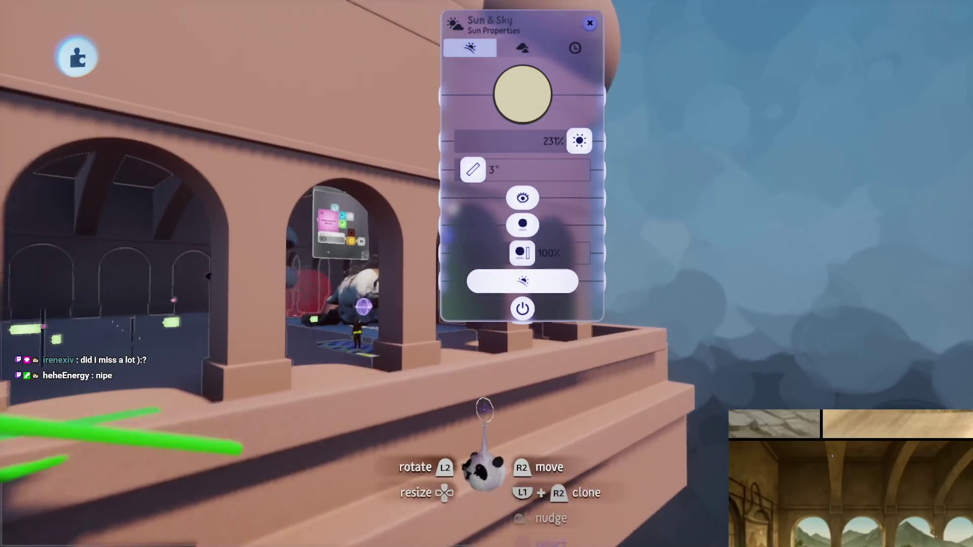
key("Tab")
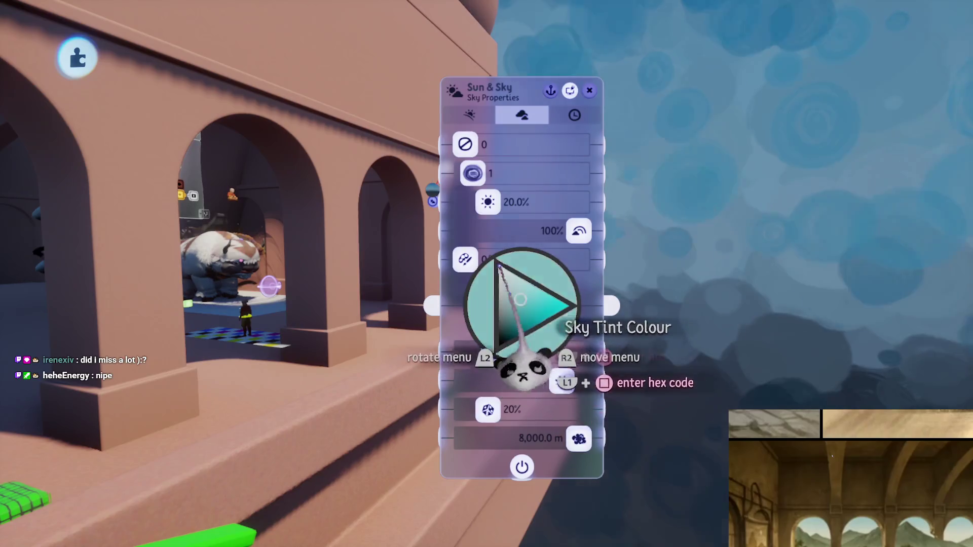
Strengthen the sky tint and pick a deeper, saturated blue on the Sky Tint Colour wheel
mouse_move(493, 352)
left_mouse_down()
mouse_move(579, 351)
mouse_move(465, 381)
mouse_move(464, 409)
left_mouse_up()
left_click(513, 325)
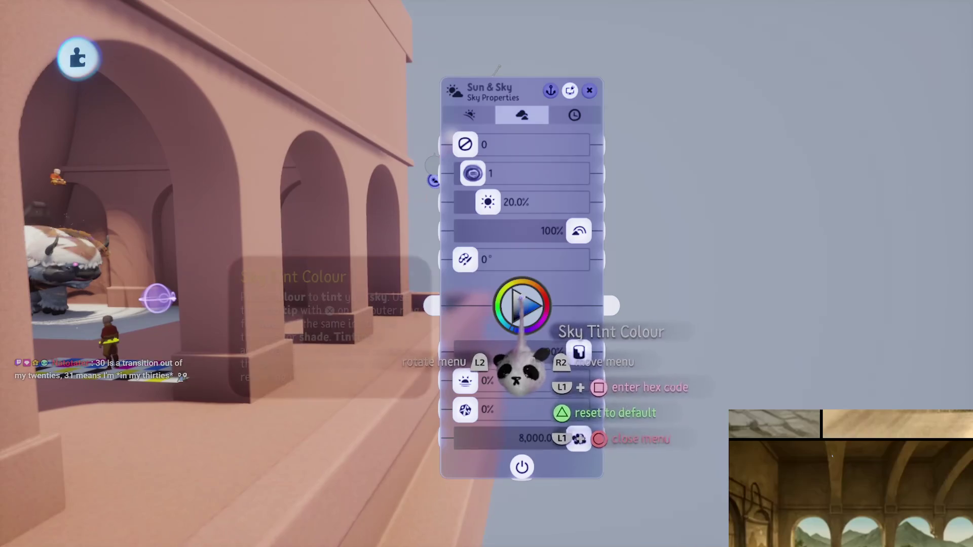
left_click(536, 304)
left_click_drag(537, 292, 547, 294)
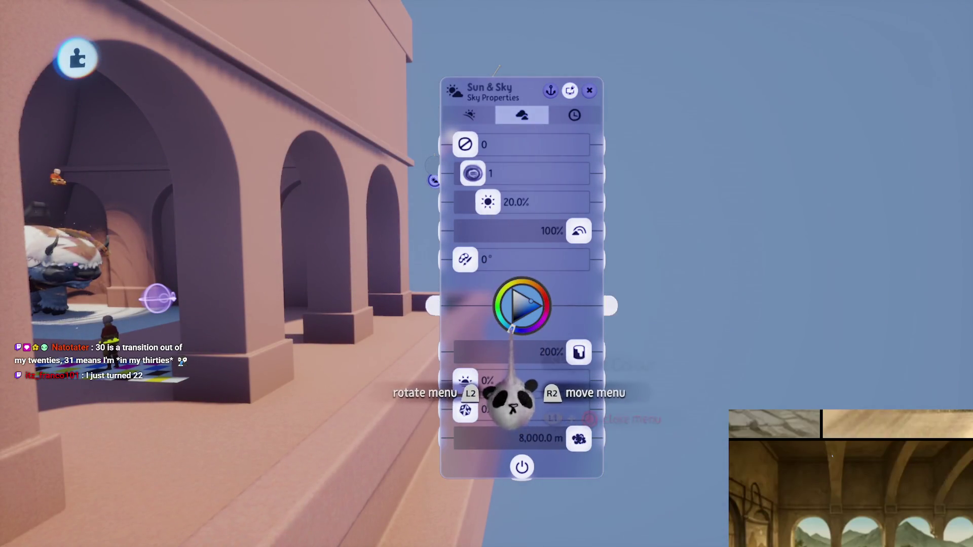
left_click_drag(503, 406, 508, 410)
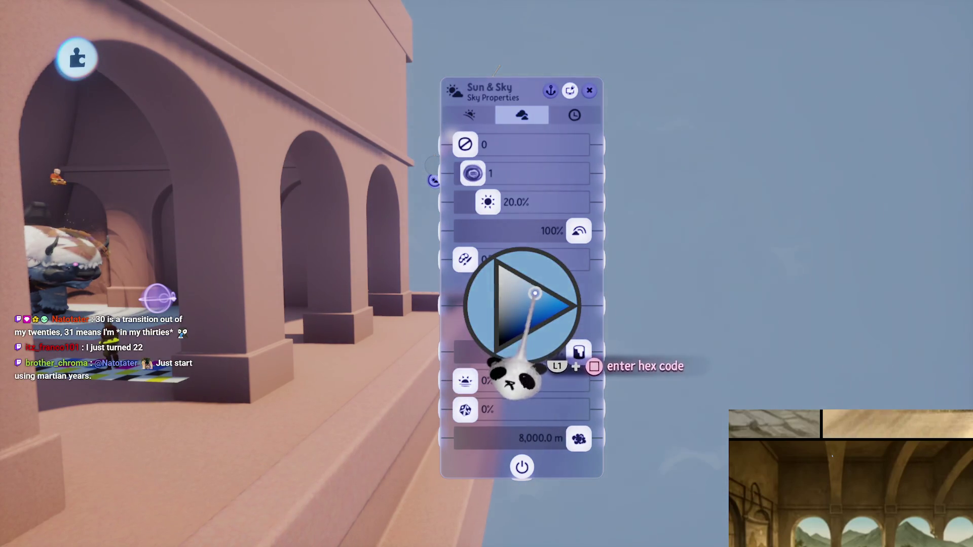
mouse_move(517, 304)
left_mouse_down()
mouse_move(523, 376)
mouse_move(478, 369)
mouse_move(488, 395)
mouse_move(465, 319)
mouse_move(492, 391)
mouse_move(512, 373)
mouse_move(503, 304)
mouse_move(482, 252)
mouse_move(540, 378)
mouse_move(516, 484)
mouse_move(507, 355)
mouse_move(463, 335)
mouse_move(335, 104)
left_mouse_up()
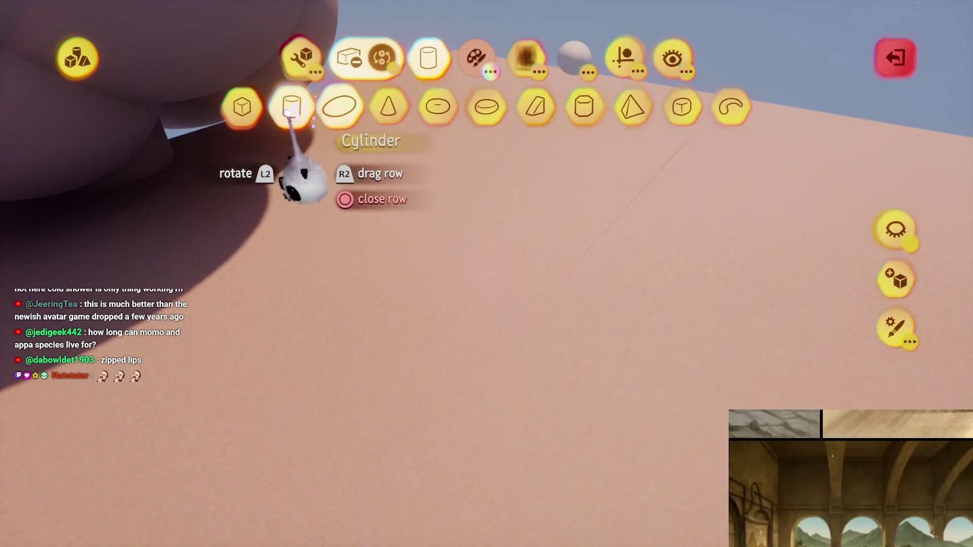
Stamp hexagonal cylinder holes into the platform top in subtract mode
left_click(291, 108)
left_click_drag(447, 289, 532, 205)
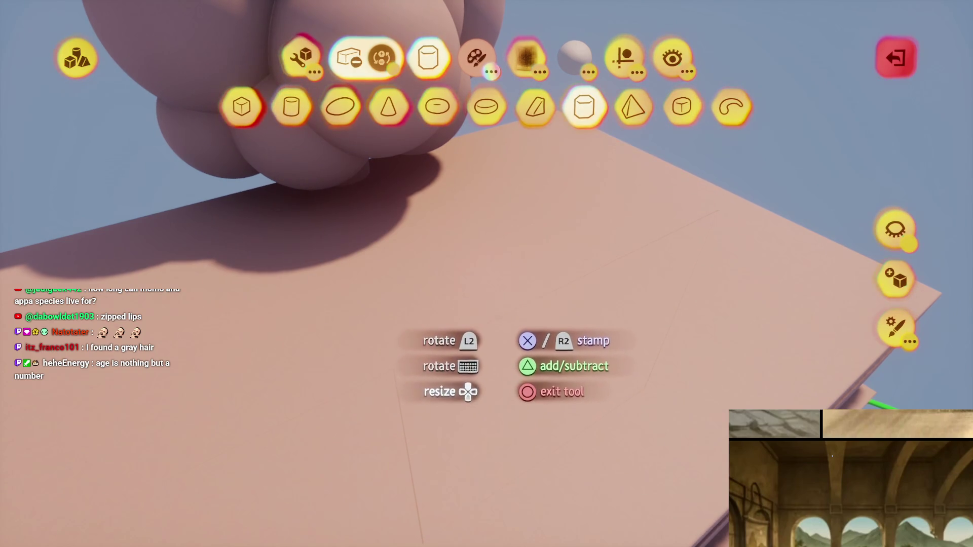
left_click_drag(495, 257, 500, 275)
key("Escape")
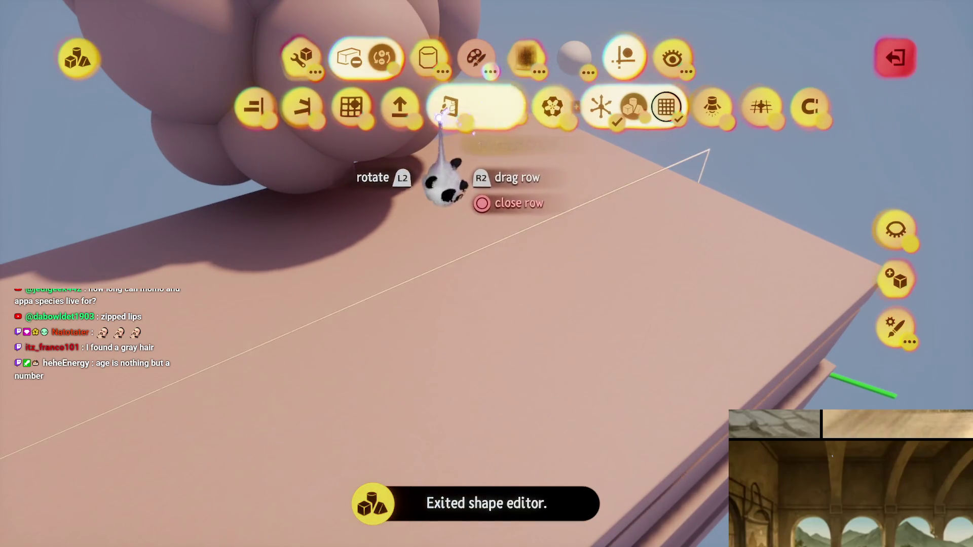
mouse_move(499, 365)
left_mouse_down()
mouse_move(484, 349)
mouse_move(472, 375)
left_mouse_up()
key("t")
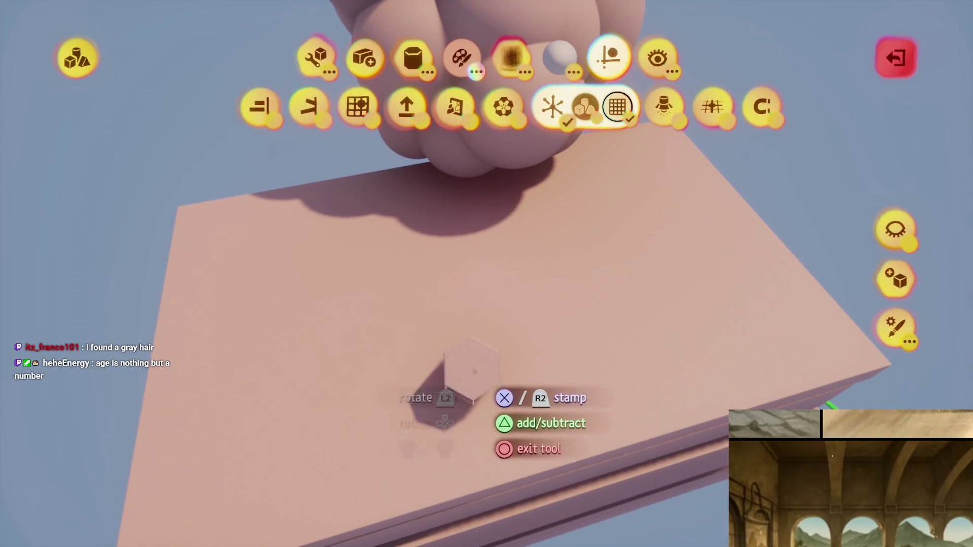
key("t")
key("Escape")
Move, rotate and resize the hexagonal cuts across the platform
mouse_move(418, 317)
left_mouse_down()
mouse_move(502, 273)
mouse_move(487, 223)
mouse_move(522, 212)
mouse_move(481, 234)
mouse_move(477, 273)
left_mouse_up()
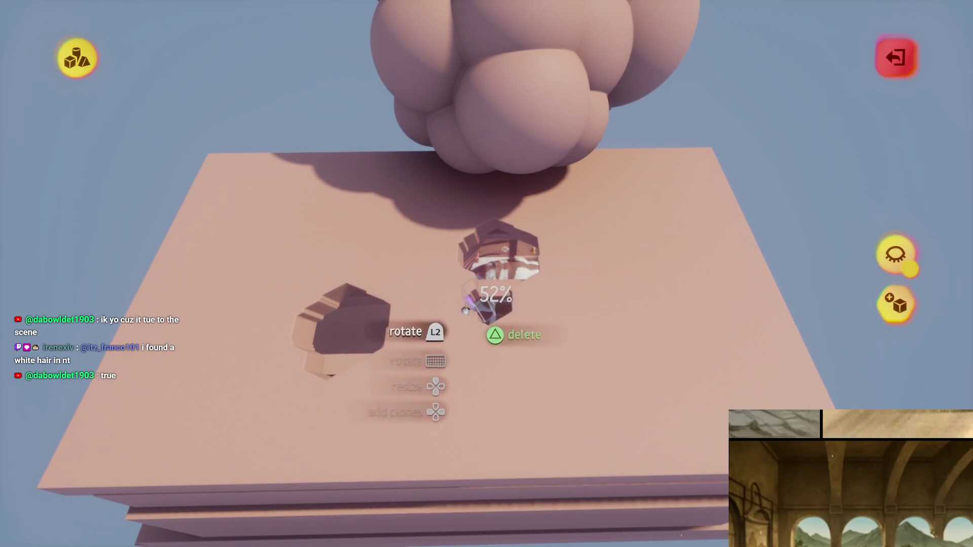
mouse_move(466, 324)
left_mouse_down()
mouse_move(441, 293)
mouse_move(311, 250)
mouse_move(324, 249)
left_mouse_up()
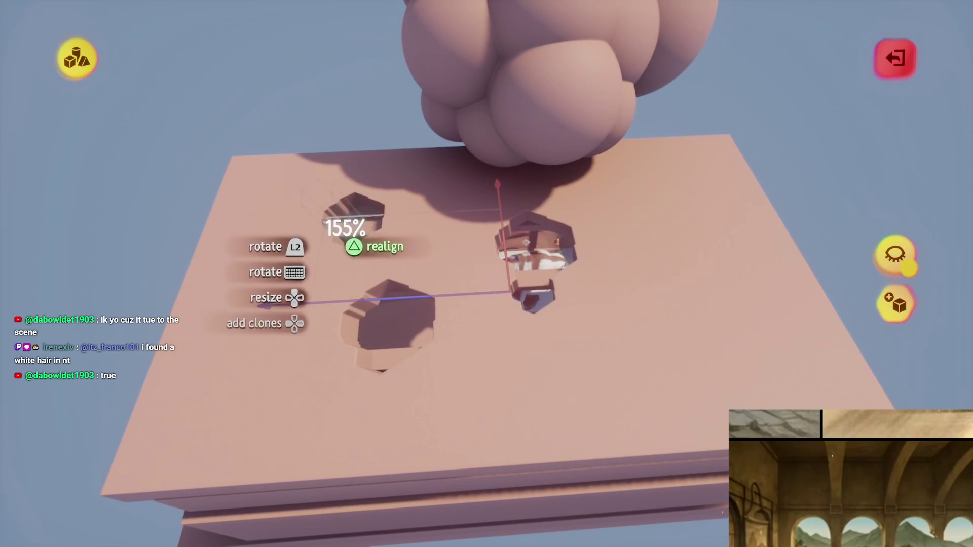
left_click_drag(314, 197, 320, 193)
left_click_drag(479, 358, 602, 374)
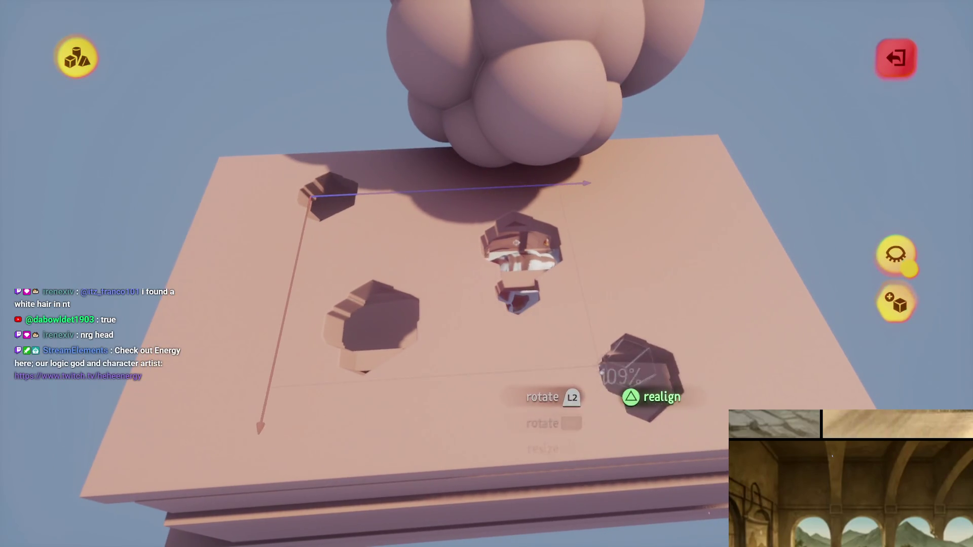
mouse_move(680, 325)
left_mouse_down()
mouse_move(506, 243)
mouse_move(495, 331)
left_mouse_up()
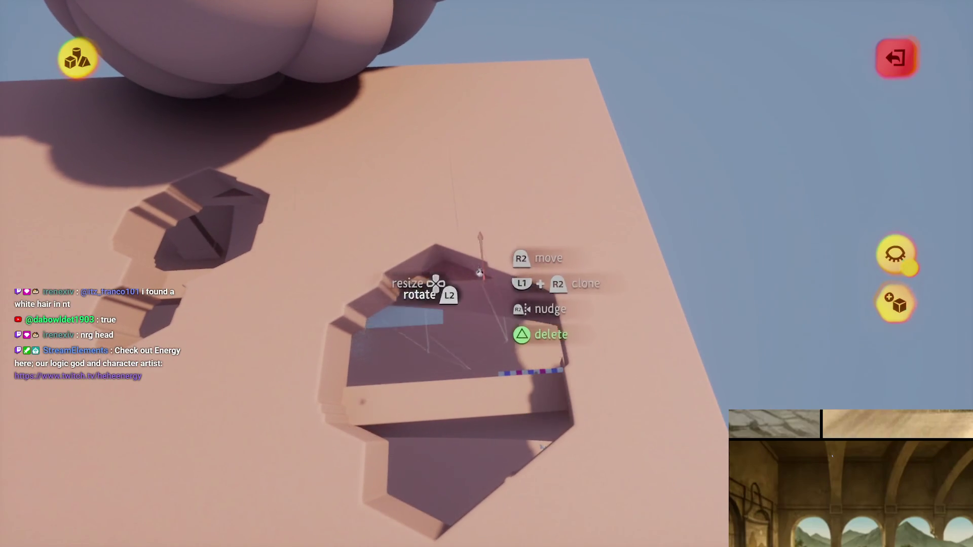
left_click_drag(480, 273, 463, 213)
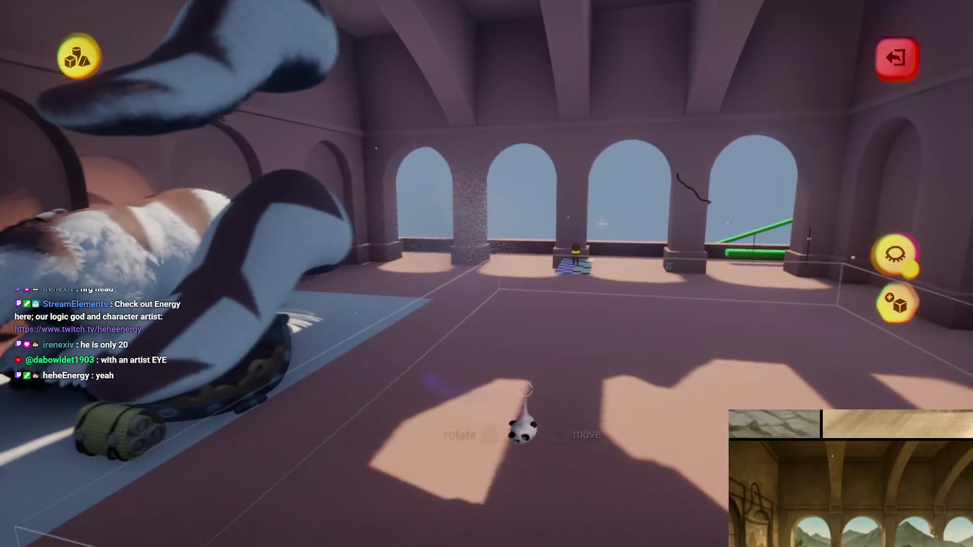
Finish the current sculpting pass on the platform with the hexagonal pits
key("Escape")
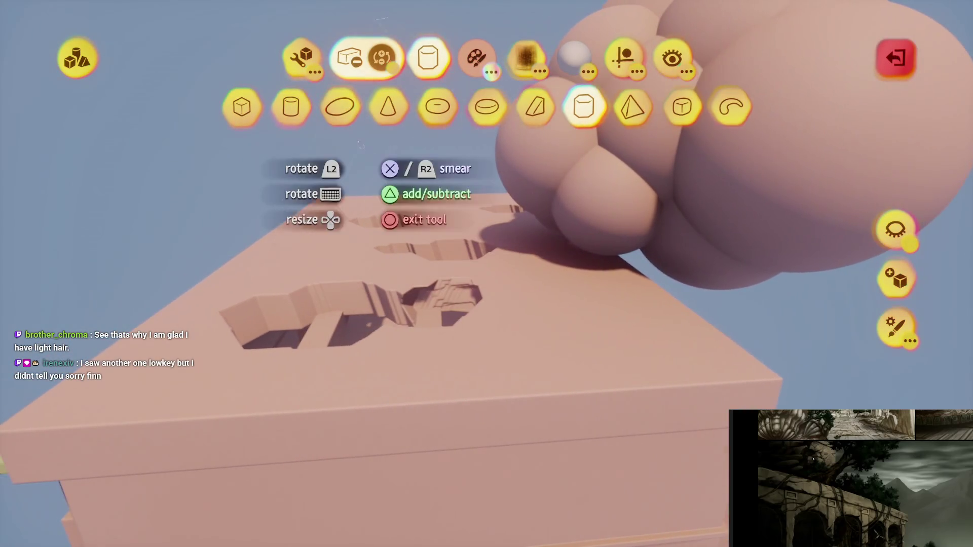
Pick the cube shape and turn on grid snapping in the guide options
left_click(242, 106)
left_click(624, 57)
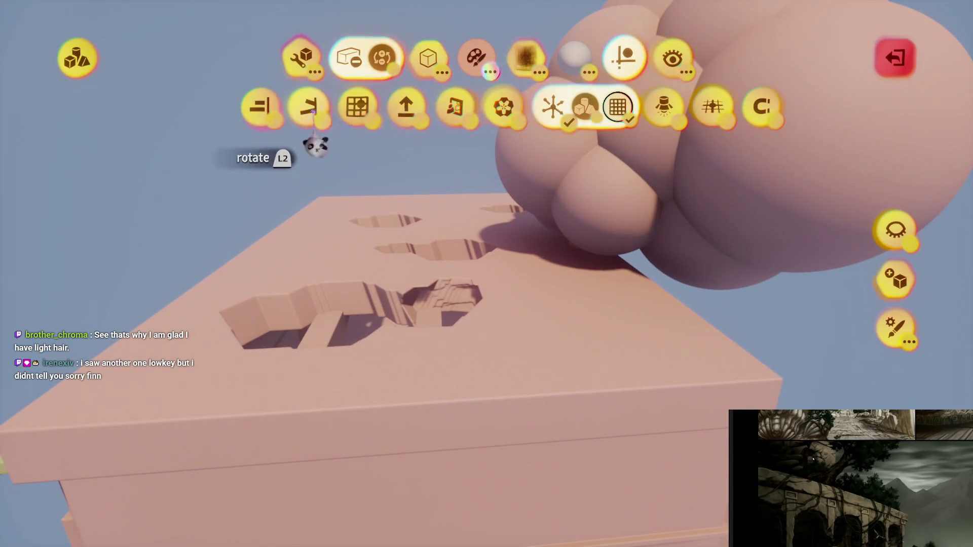
left_click(355, 104)
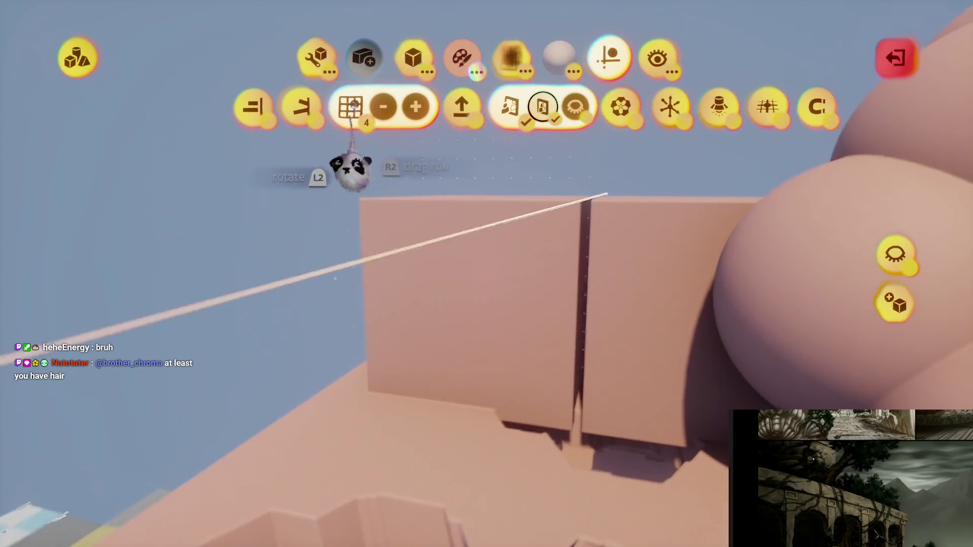
key("Escape")
Stretch the box into a tall block along a vertical guide, then leave sculpt mode
left_click(385, 130)
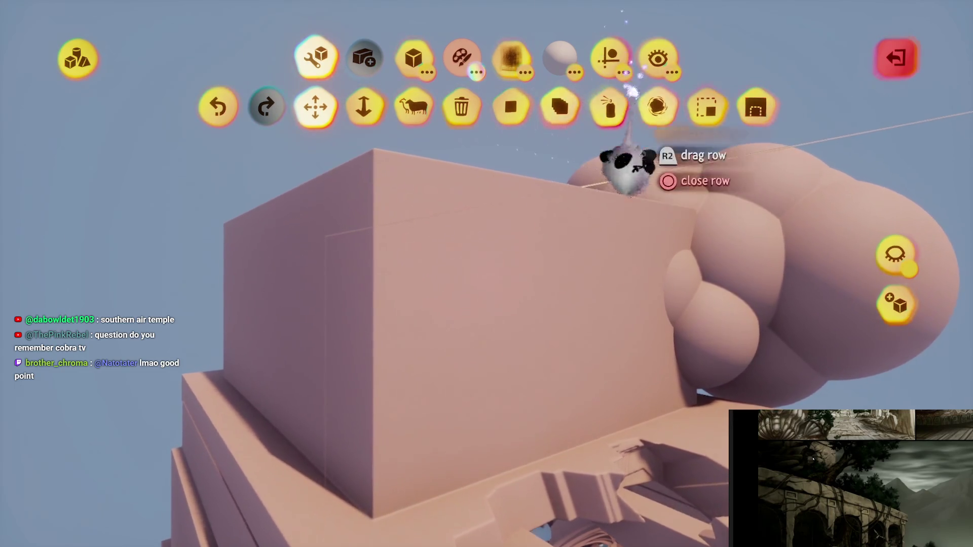
left_click(610, 57)
mouse_move(521, 386)
left_mouse_down()
mouse_move(495, 304)
mouse_move(451, 225)
mouse_move(430, 251)
mouse_move(382, 254)
mouse_move(412, 250)
mouse_move(424, 278)
mouse_move(456, 278)
mouse_move(443, 281)
mouse_move(408, 251)
mouse_move(425, 249)
mouse_move(341, 133)
left_mouse_up()
left_click(314, 127)
mouse_move(374, 169)
left_mouse_down()
mouse_move(429, 406)
mouse_move(413, 326)
mouse_move(428, 304)
mouse_move(413, 276)
mouse_move(337, 275)
mouse_move(369, 248)
left_mouse_up()
scroll(376, 249, "down", 10)
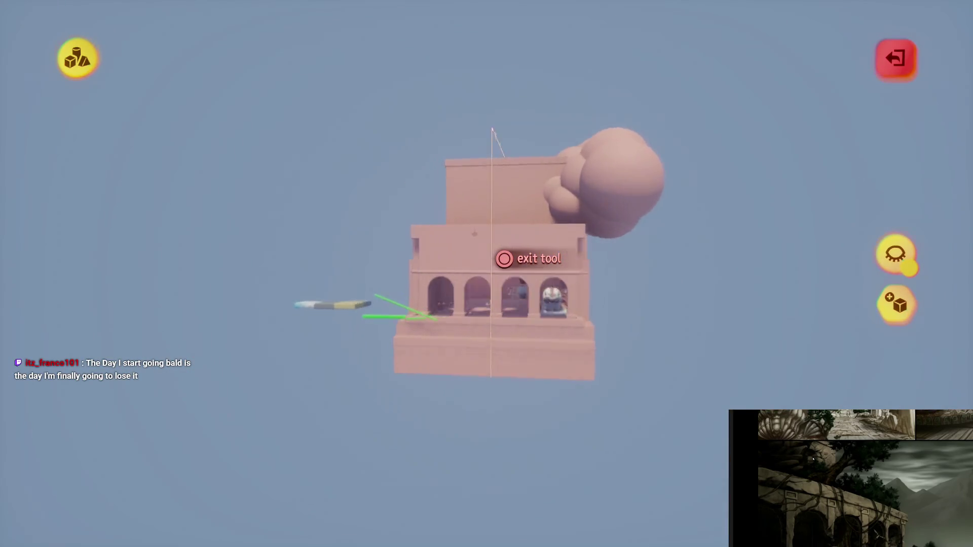
key("Escape")
key("Escape")
left_click(293, 120)
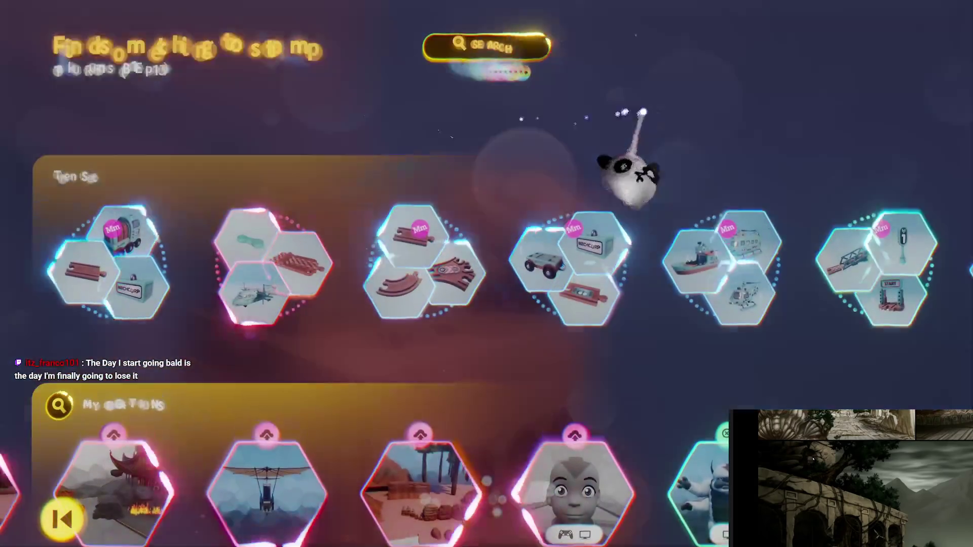
key("Escape")
Try Reduce Detail on the arcade sculpture, then close it without changes
left_click(340, 57)
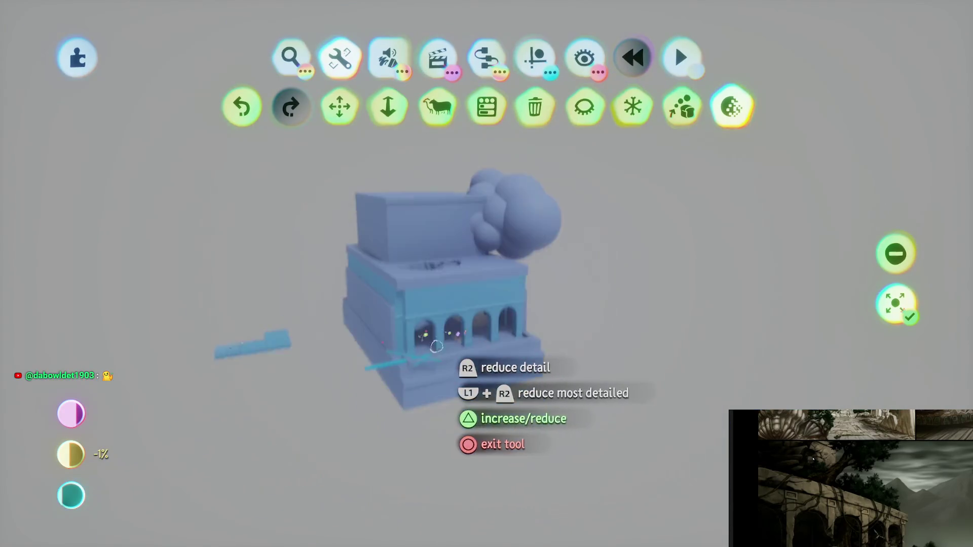
key("Escape")
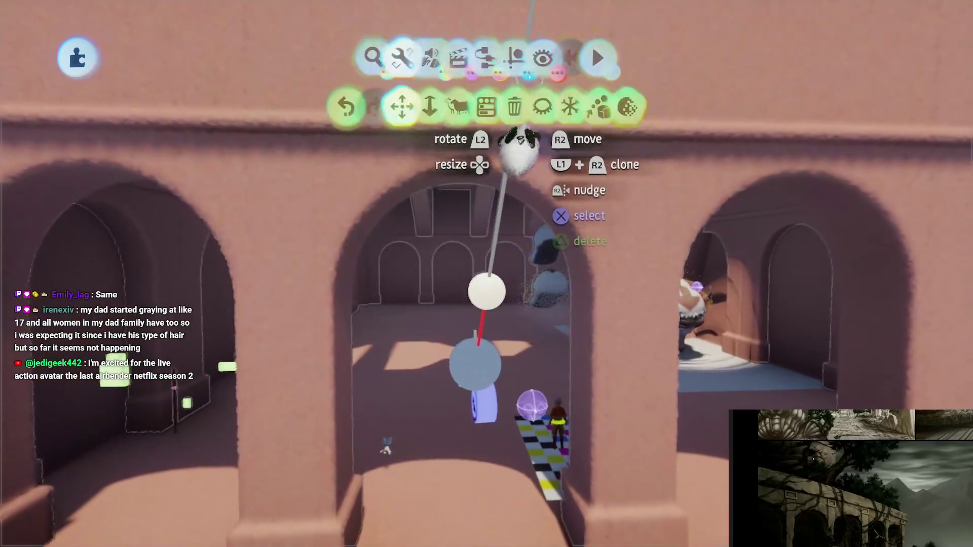
Show the Guides and Precise Move options row in the top toolbar
left_click(535, 57)
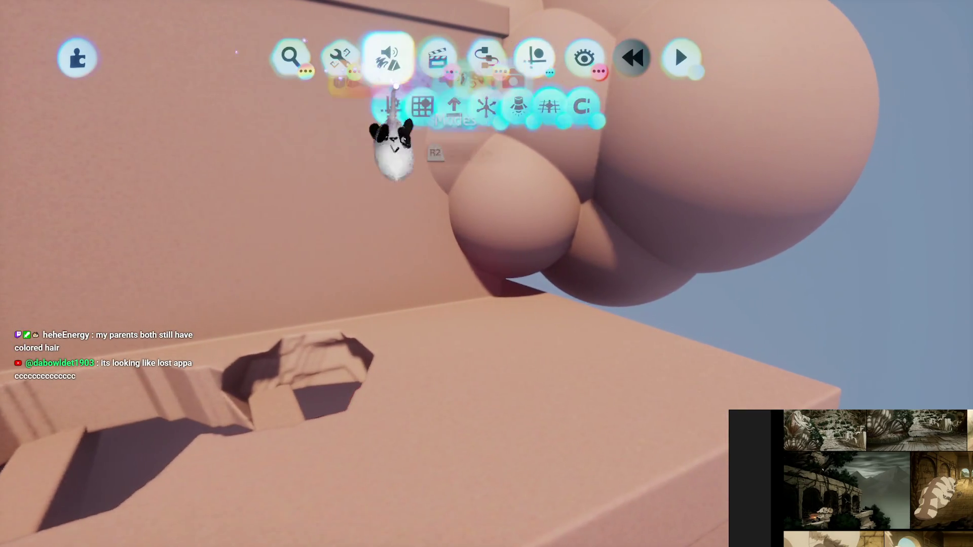
Stamp a dark-brown capsule on the cliff top, lengthening and bending it into a trunk reaching the canopy
left_click(388, 57)
left_click(290, 107)
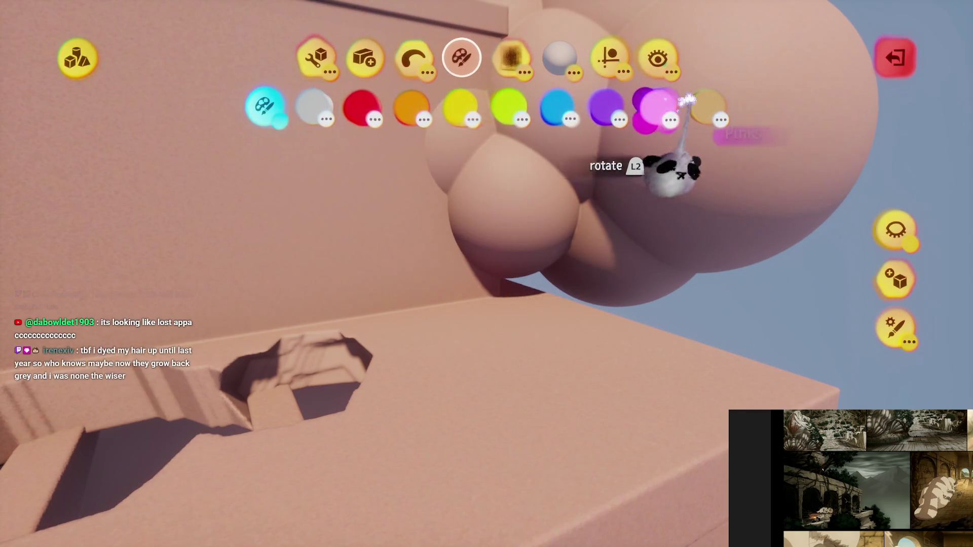
left_click(707, 108)
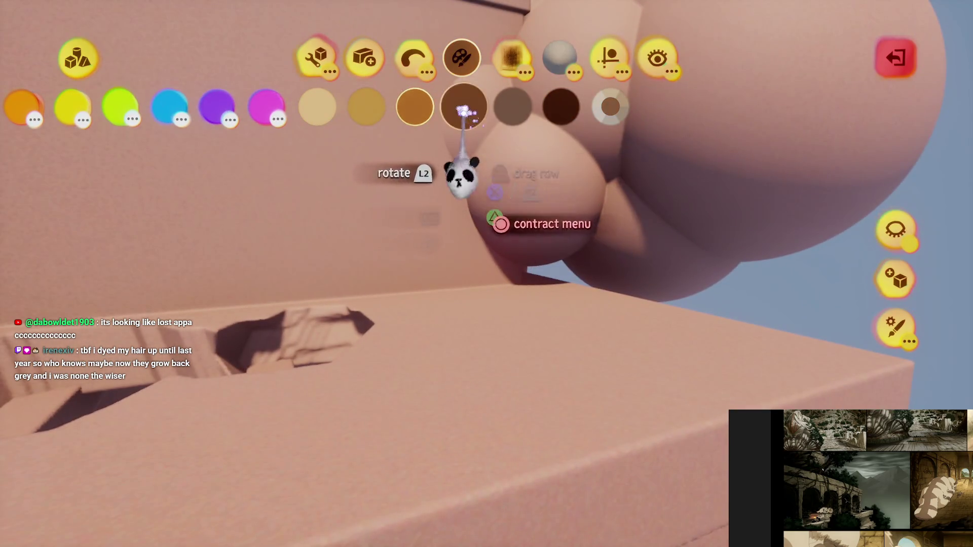
left_click(464, 110)
mouse_move(414, 403)
left_mouse_down()
mouse_move(576, 179)
mouse_move(561, 120)
mouse_move(491, 219)
left_mouse_up()
key("Escape")
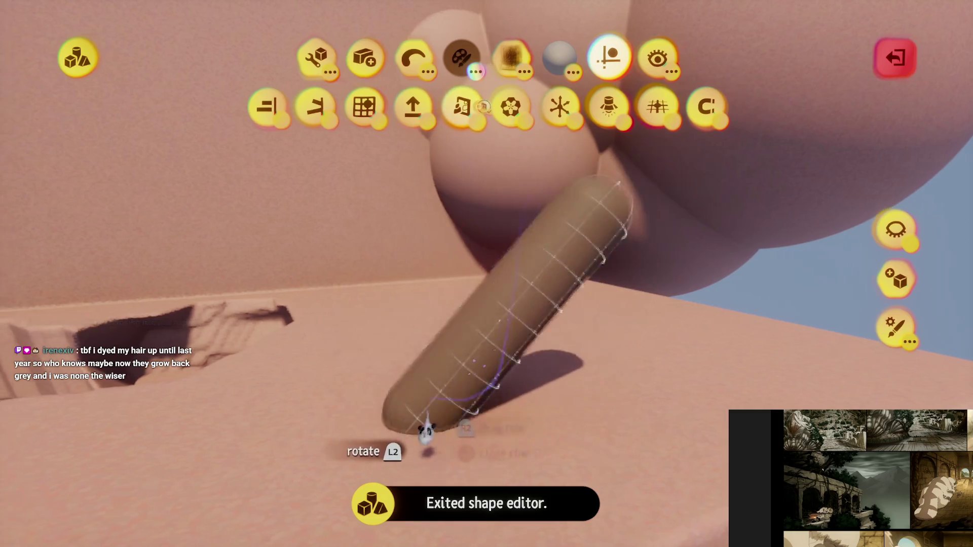
left_click(428, 441)
mouse_move(497, 226)
left_mouse_down()
mouse_move(575, 99)
mouse_move(641, 84)
left_mouse_up()
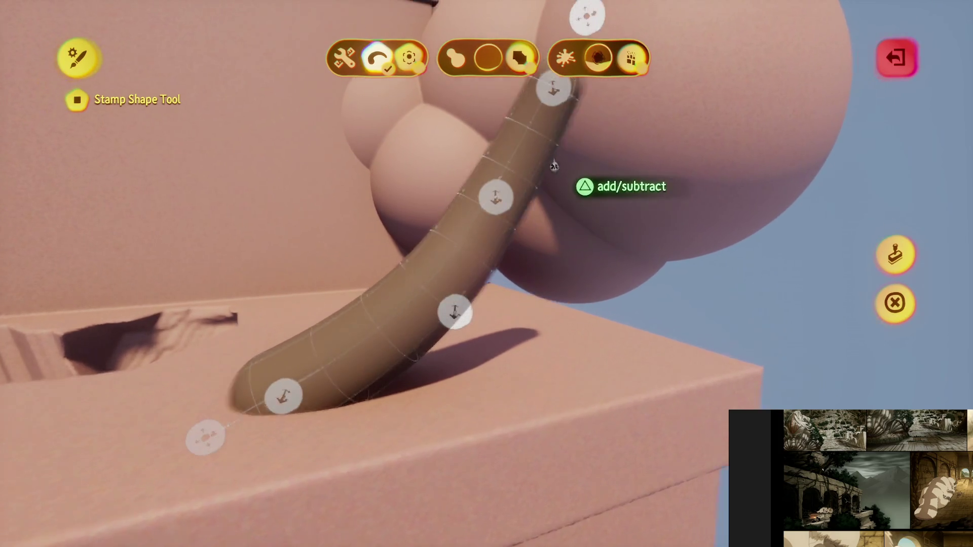
left_click_drag(549, 86, 573, 87)
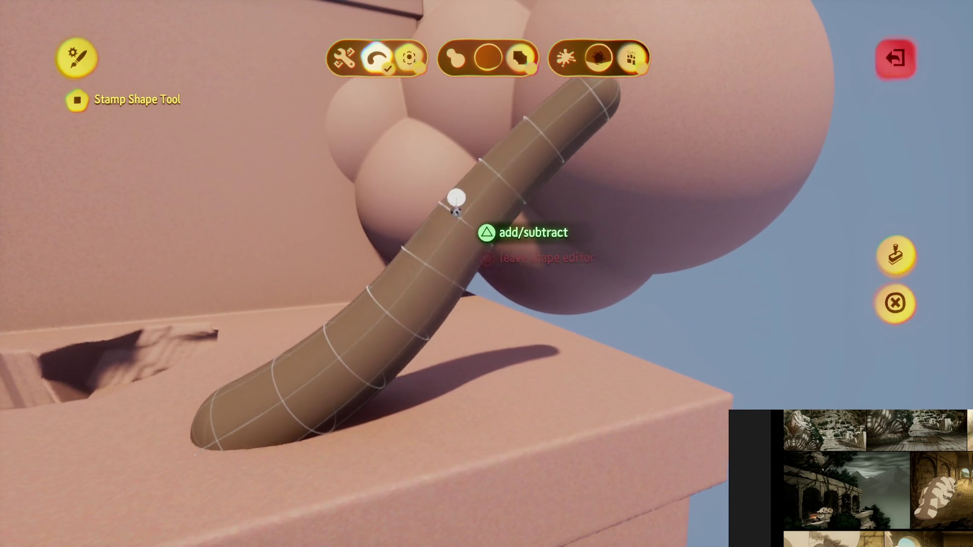
left_click(883, 280)
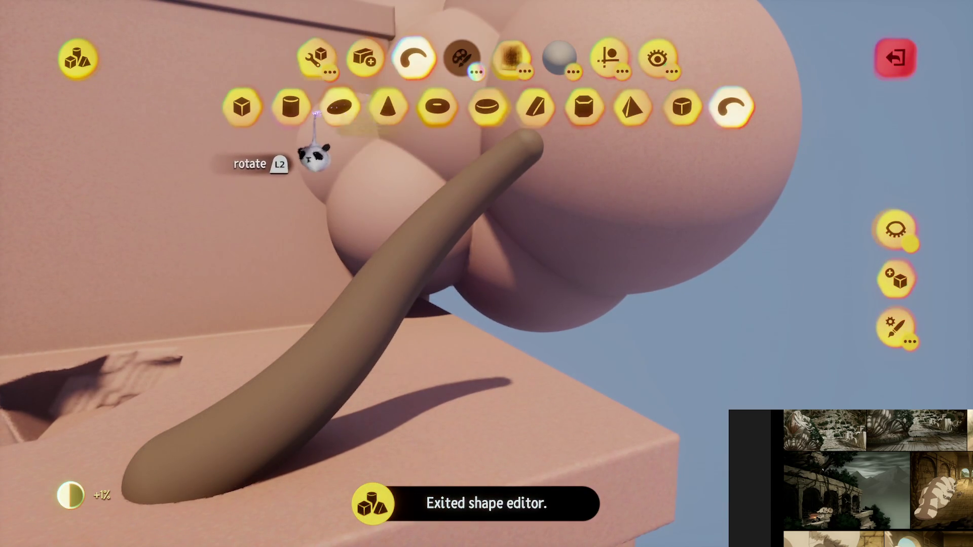
Colour the canopy dark green, view the tree alone, then exit sculpt mode
left_click(461, 58)
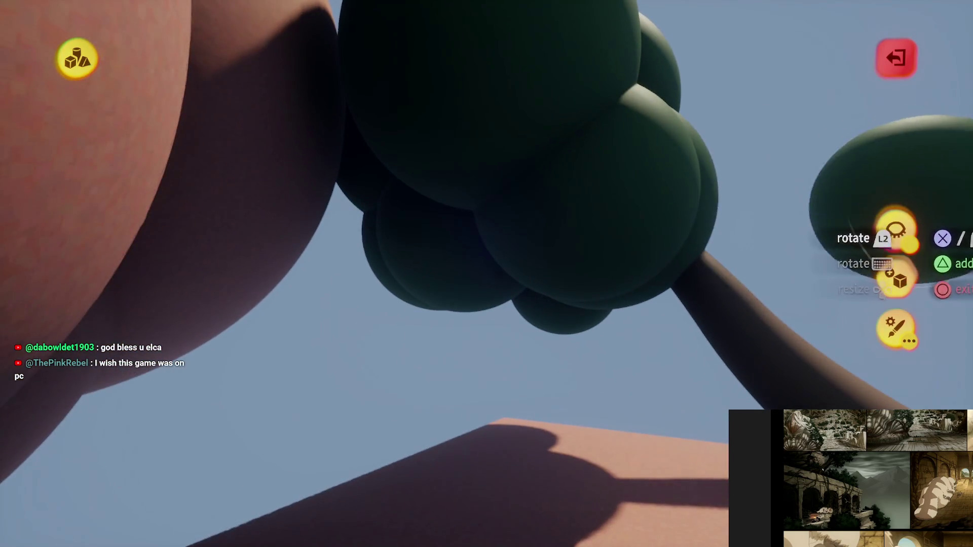
left_click(896, 231)
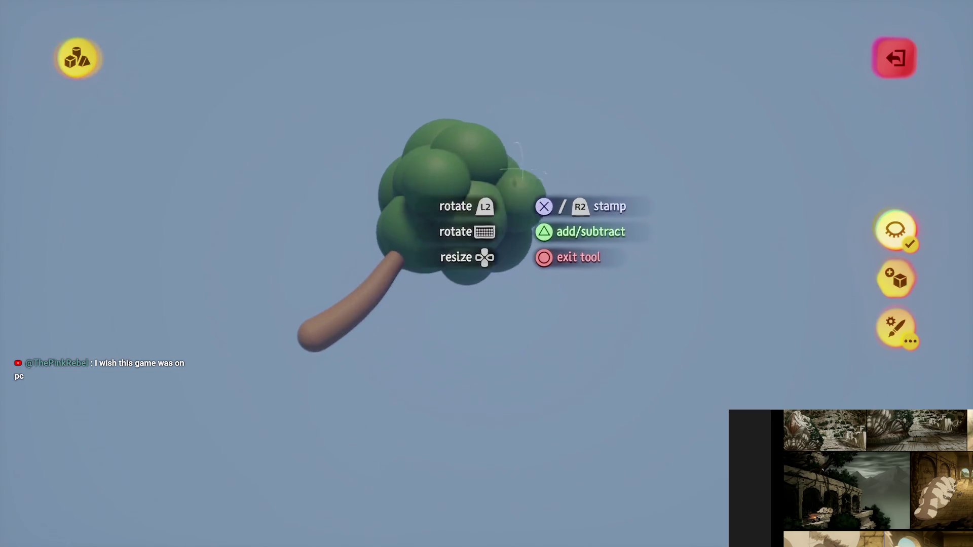
key("Escape")
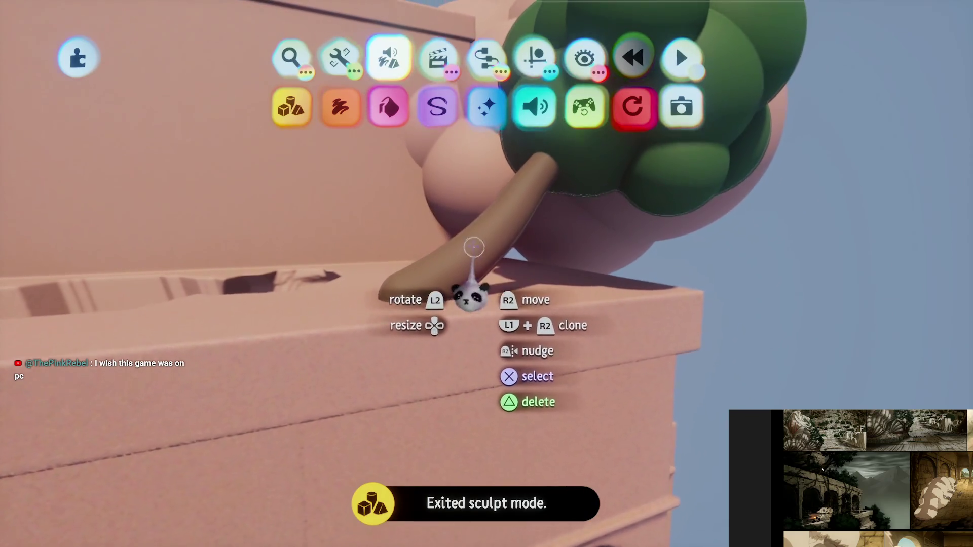
key("Escape")
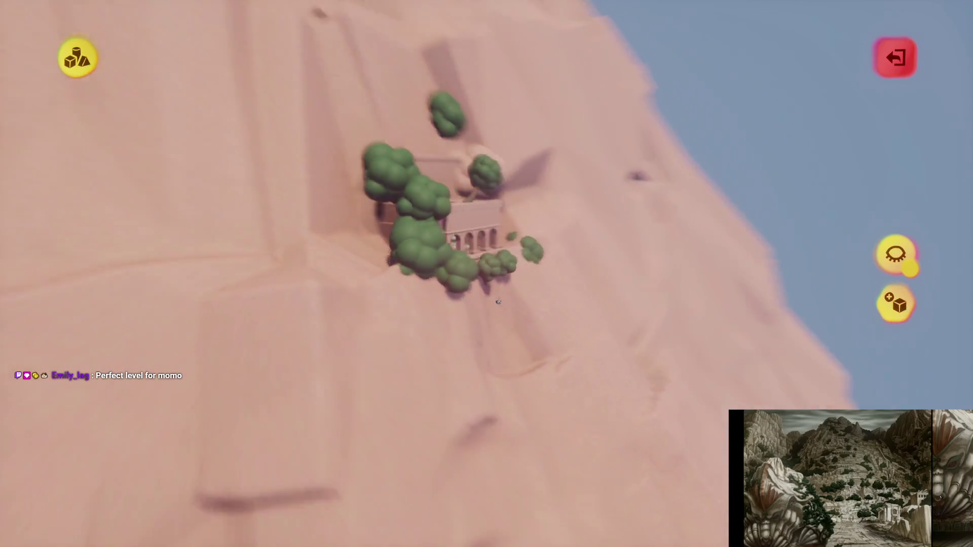
Exit sculpt mode once the pink cliff around the temple ruin is finished
key("Escape")
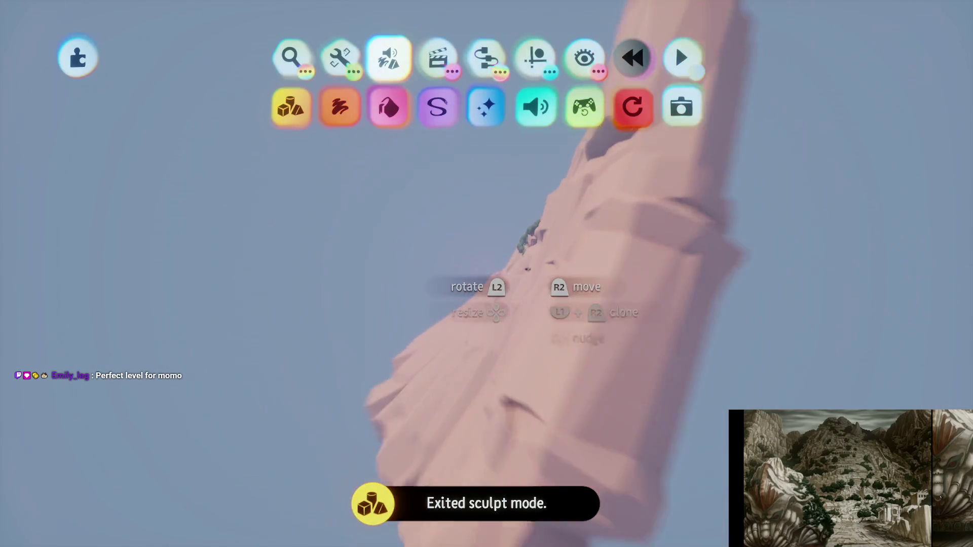
Sculpt on the pink cliff, stamping a tall blocky rock mesa beside it, then exit
key("Escape")
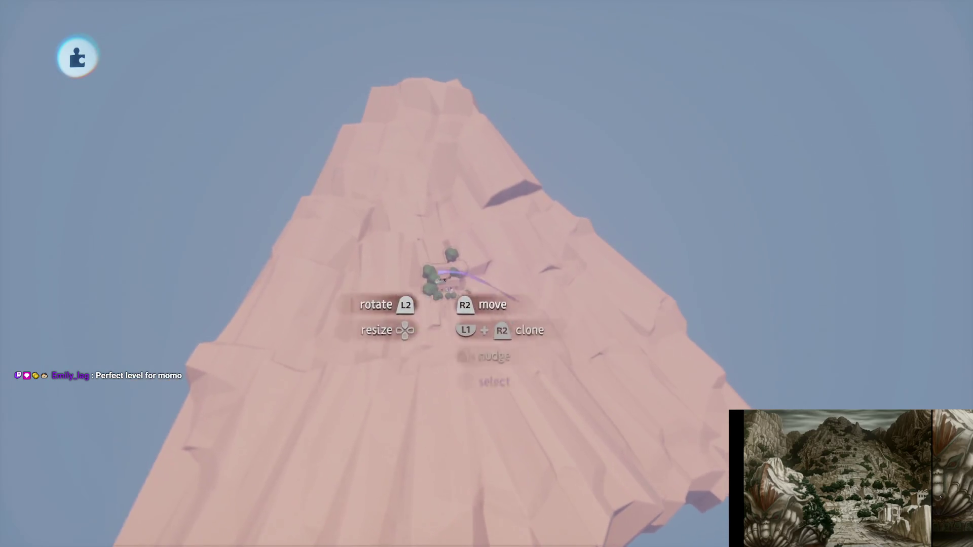
double_click(463, 350)
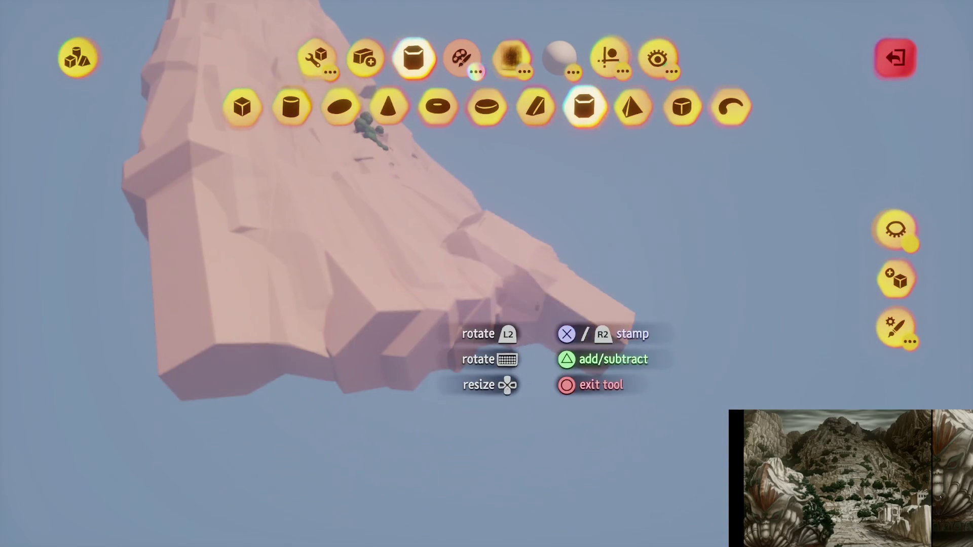
left_click(585, 106)
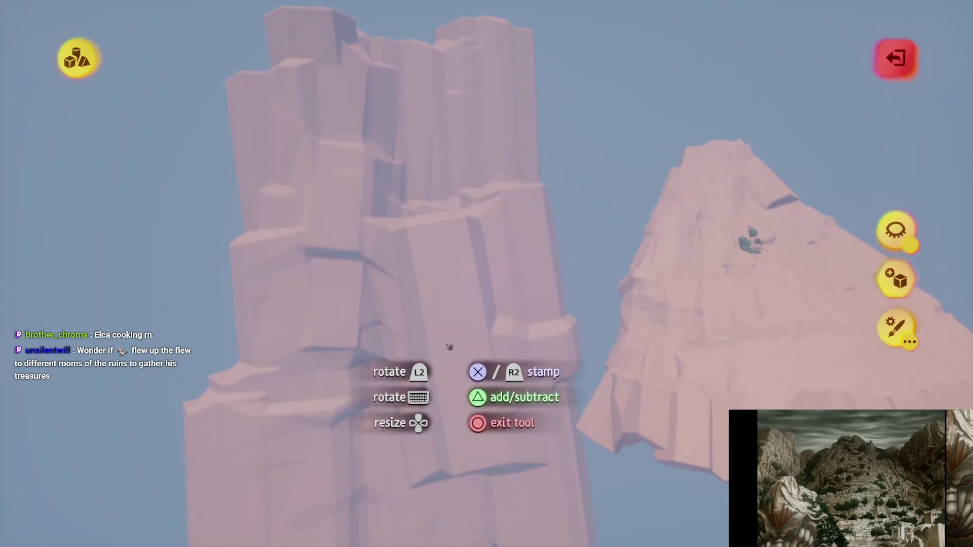
key("Escape")
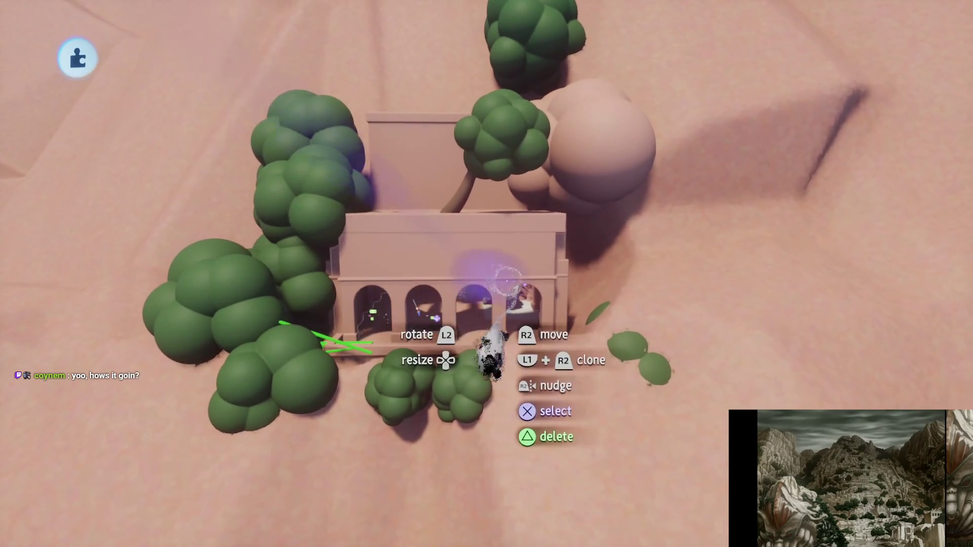
Clone the arched temple wall and place the copy lower down the slope
mouse_move(470, 253)
left_mouse_down()
mouse_move(441, 251)
mouse_move(458, 247)
mouse_move(578, 376)
mouse_move(413, 344)
mouse_move(500, 311)
mouse_move(446, 274)
mouse_move(492, 251)
mouse_move(532, 261)
mouse_move(478, 261)
mouse_move(463, 276)
mouse_move(470, 249)
mouse_move(435, 252)
mouse_move(450, 256)
mouse_move(448, 235)
mouse_move(456, 250)
mouse_move(464, 239)
mouse_move(466, 197)
mouse_move(463, 261)
left_mouse_up()
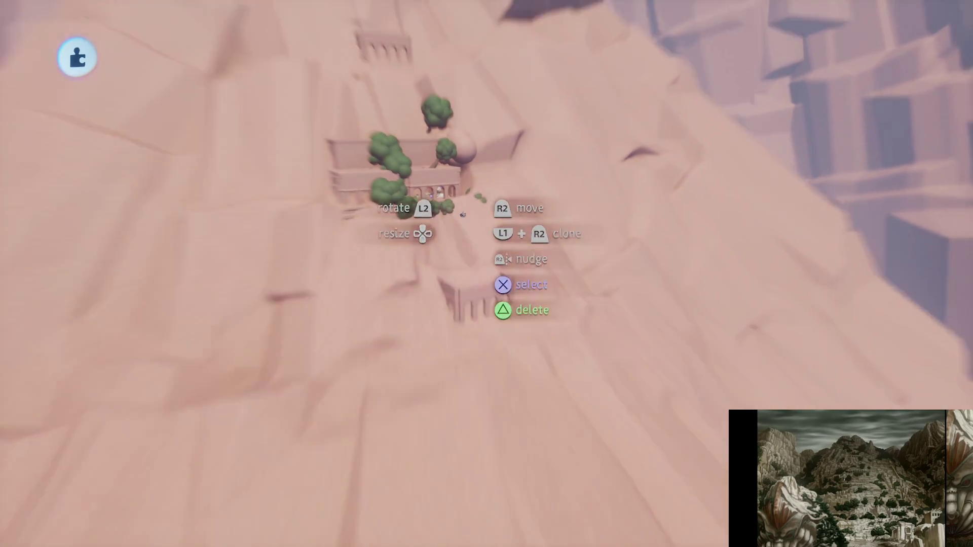
scroll(462, 215, "down", 5)
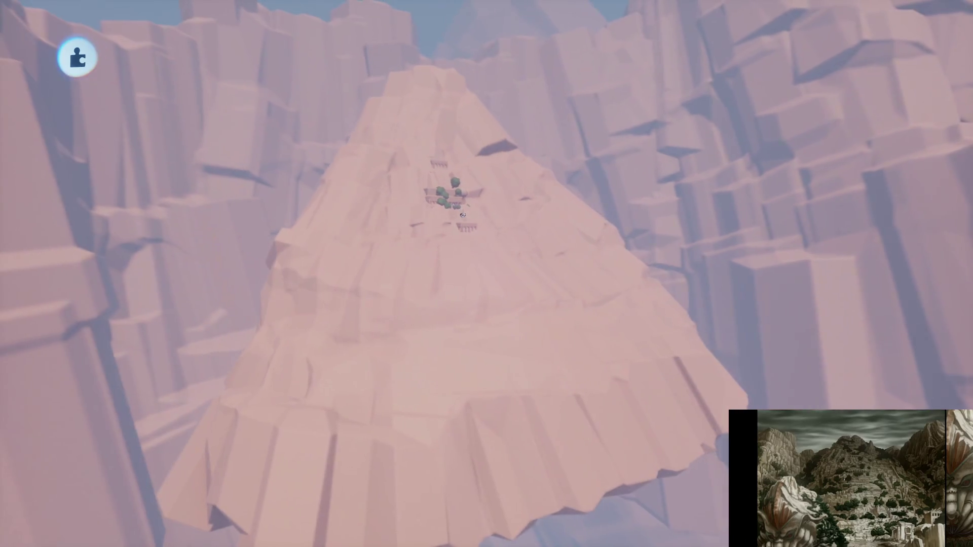
scroll(481, 336, "down", 5)
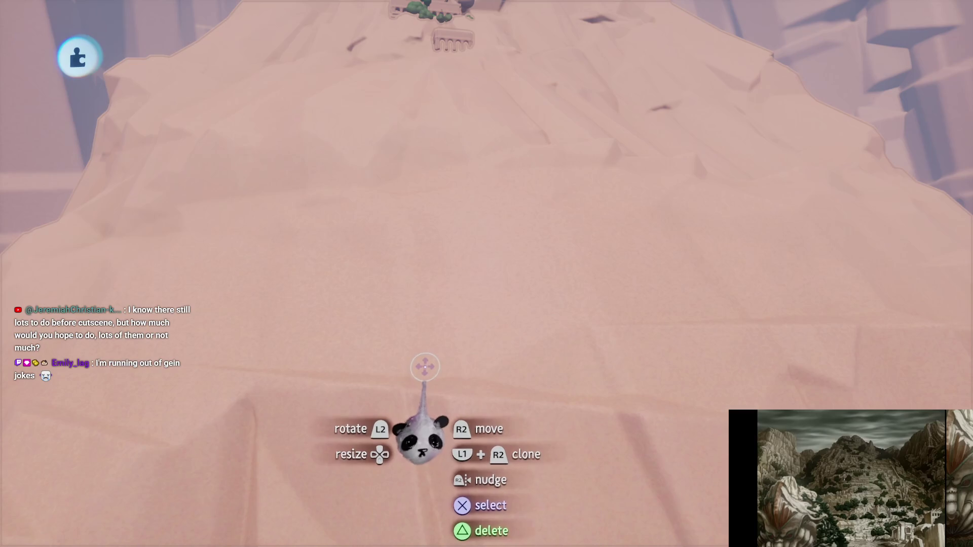
Zoom out to the whole mountain and start a box sculpt with box guides enabled
mouse_move(435, 278)
left_mouse_down()
mouse_move(493, 294)
mouse_move(500, 346)
left_mouse_up()
key("Escape")
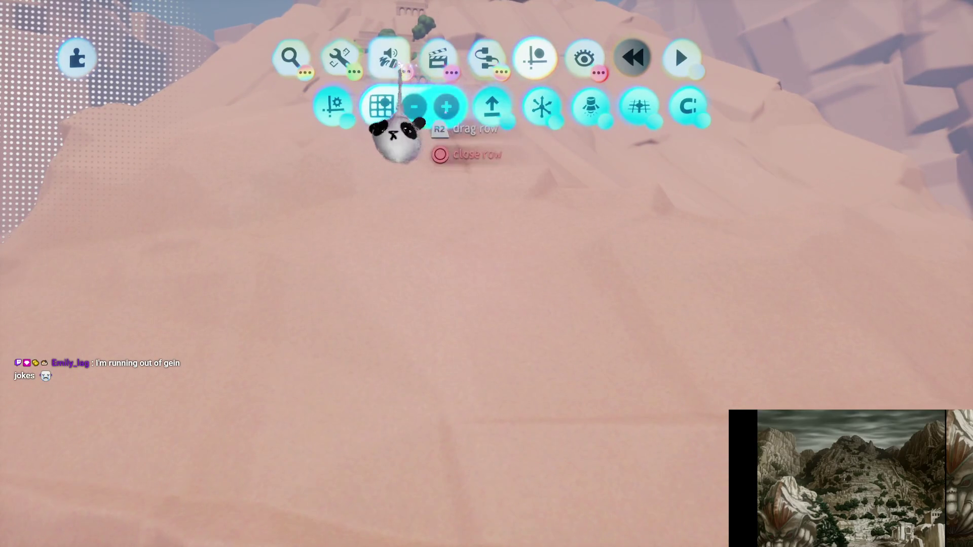
left_click(389, 55)
left_click(292, 106)
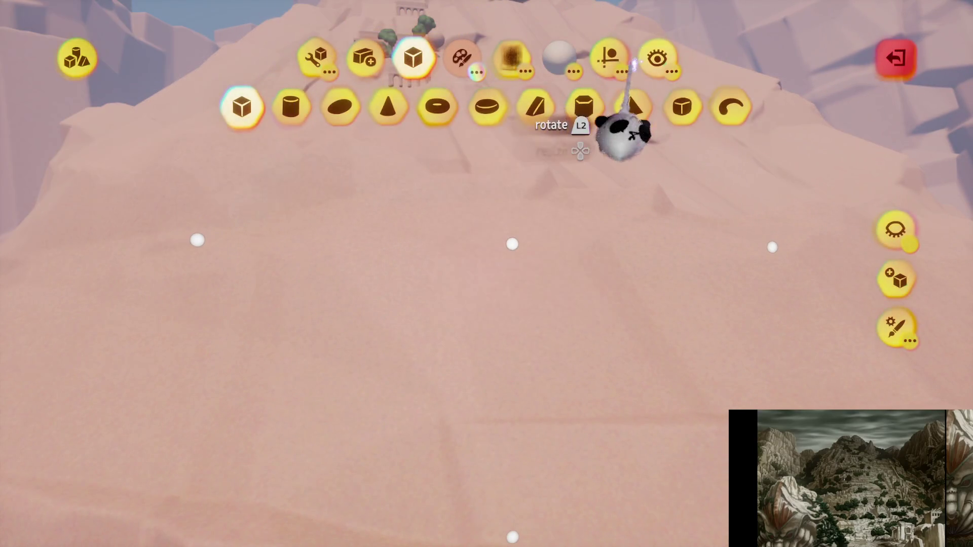
left_click(610, 58)
scroll(489, 367, "down", 5)
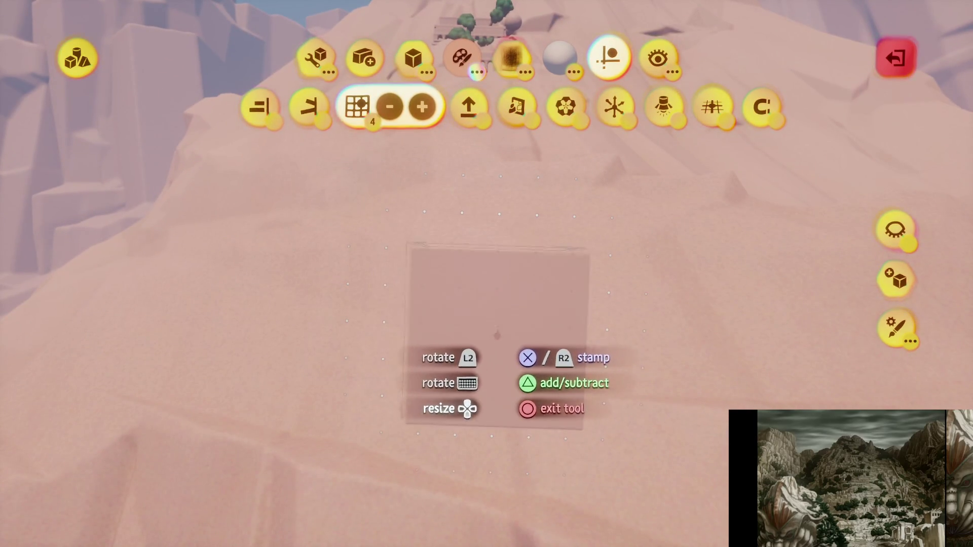
scroll(504, 316, "down", 5)
scroll(518, 338, "up", 3)
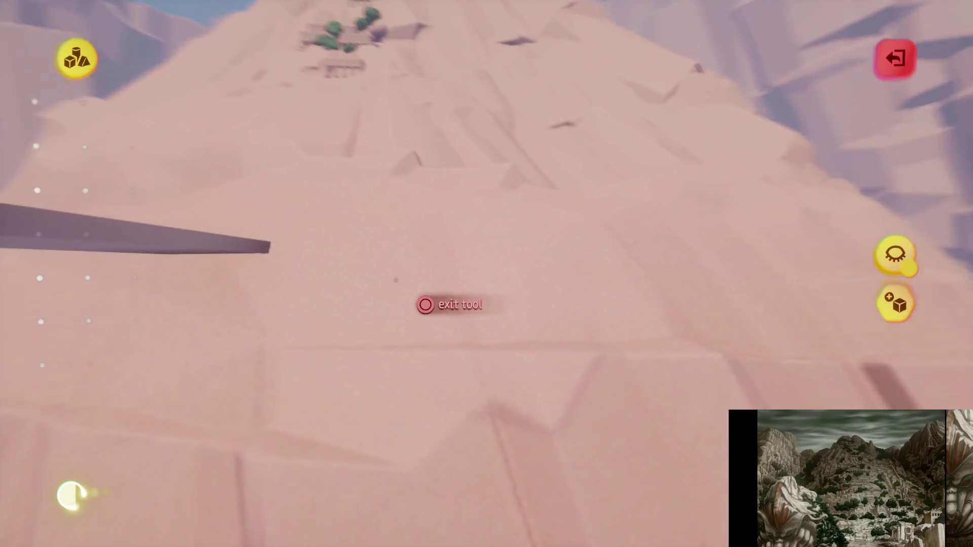
Stretch the narrow guide box into a broad flat slab jutting from the pink slope, then exit sculpt mode
mouse_move(390, 281)
left_mouse_down()
mouse_move(441, 251)
mouse_move(426, 249)
mouse_move(460, 266)
mouse_move(476, 217)
mouse_move(482, 292)
mouse_move(467, 282)
mouse_move(465, 311)
mouse_move(459, 300)
mouse_move(457, 353)
left_mouse_up()
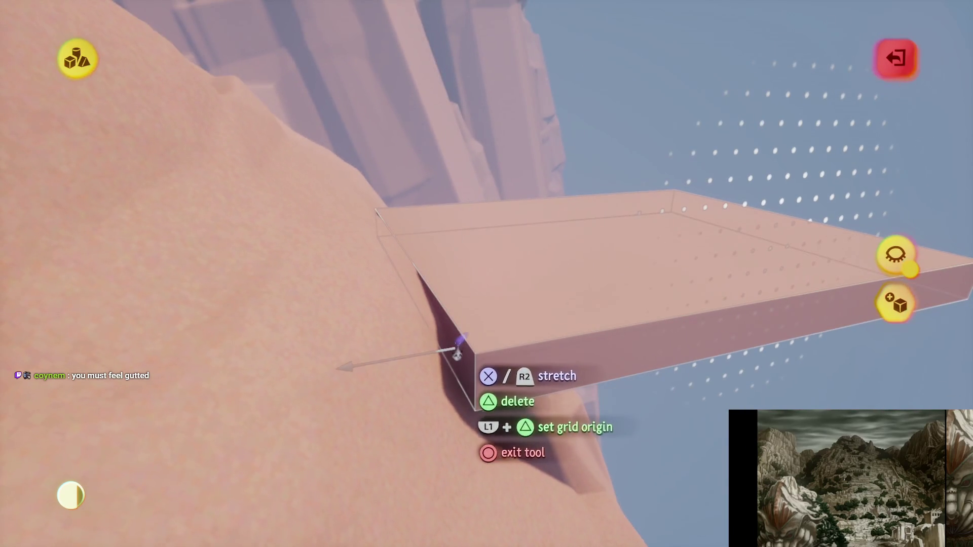
mouse_move(262, 376)
left_mouse_down()
mouse_move(426, 288)
mouse_move(478, 291)
mouse_move(428, 370)
mouse_move(569, 325)
mouse_move(517, 302)
mouse_move(483, 323)
mouse_move(404, 337)
mouse_move(466, 304)
mouse_move(451, 400)
left_mouse_up()
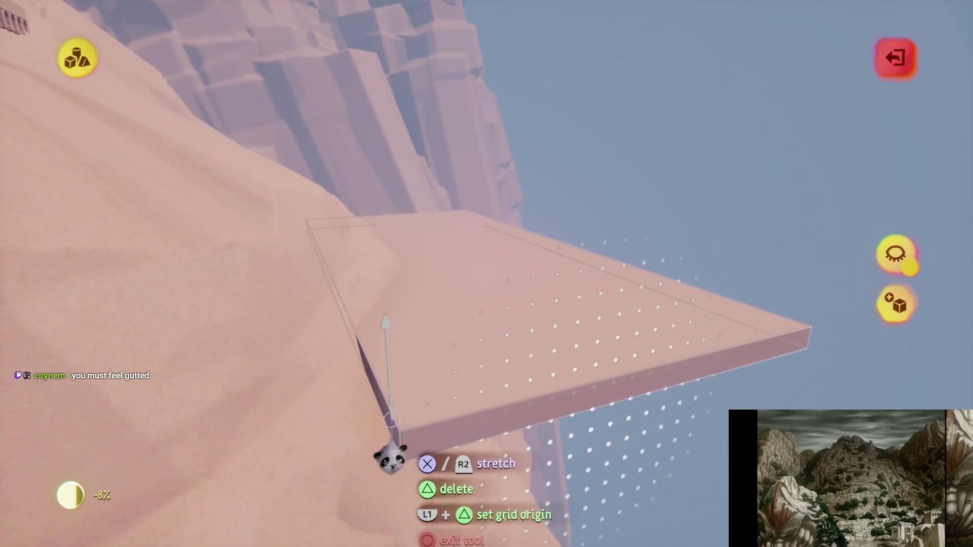
mouse_move(389, 404)
left_mouse_down()
mouse_move(394, 415)
mouse_move(385, 414)
mouse_move(387, 343)
mouse_move(448, 359)
mouse_move(474, 394)
mouse_move(489, 380)
mouse_move(557, 385)
mouse_move(634, 354)
mouse_move(429, 373)
mouse_move(357, 296)
mouse_move(486, 292)
left_mouse_up()
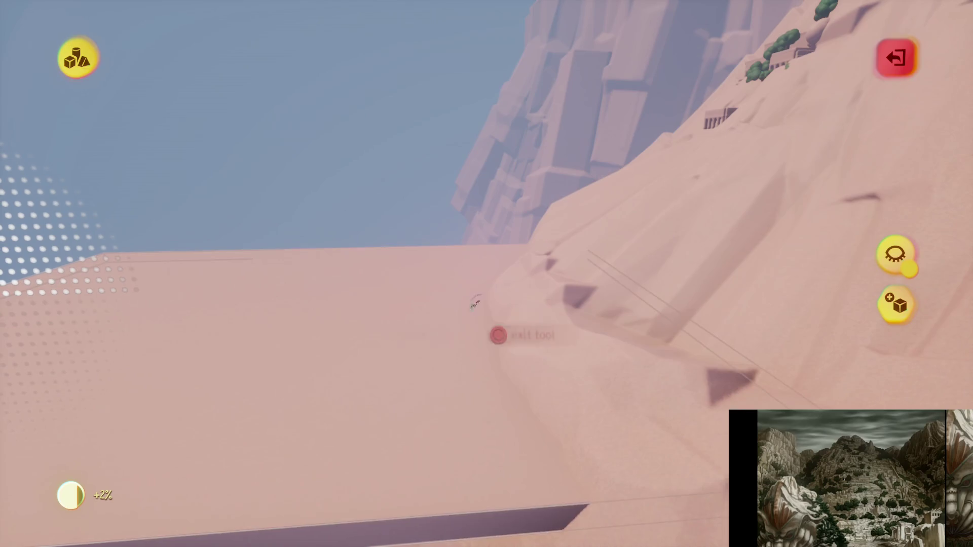
key("Escape")
left_click(522, 109)
Move the slab into its new place, swing the view round to the cliff, and exit sculpt mode
left_click_drag(402, 283, 410, 269)
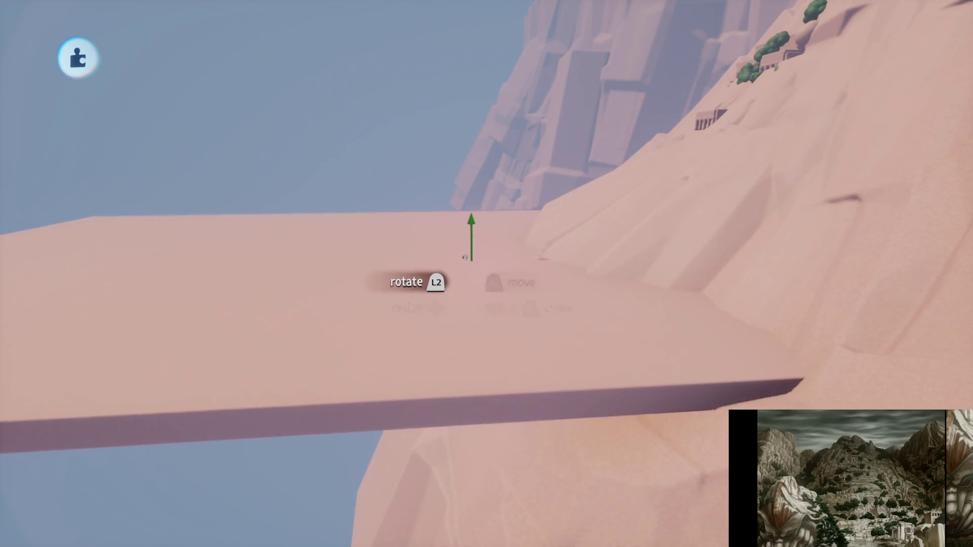
left_click(467, 245)
mouse_move(467, 245)
left_mouse_down()
mouse_move(477, 293)
mouse_move(494, 275)
mouse_move(461, 254)
mouse_move(449, 217)
mouse_move(443, 243)
mouse_move(421, 239)
mouse_move(464, 208)
mouse_move(522, 236)
left_mouse_up()
mouse_move(484, 147)
left_mouse_down()
mouse_move(482, 257)
mouse_move(434, 322)
mouse_move(474, 377)
mouse_move(472, 209)
left_mouse_up()
mouse_move(464, 281)
left_mouse_down()
mouse_move(456, 246)
mouse_move(424, 235)
mouse_move(464, 253)
left_mouse_up()
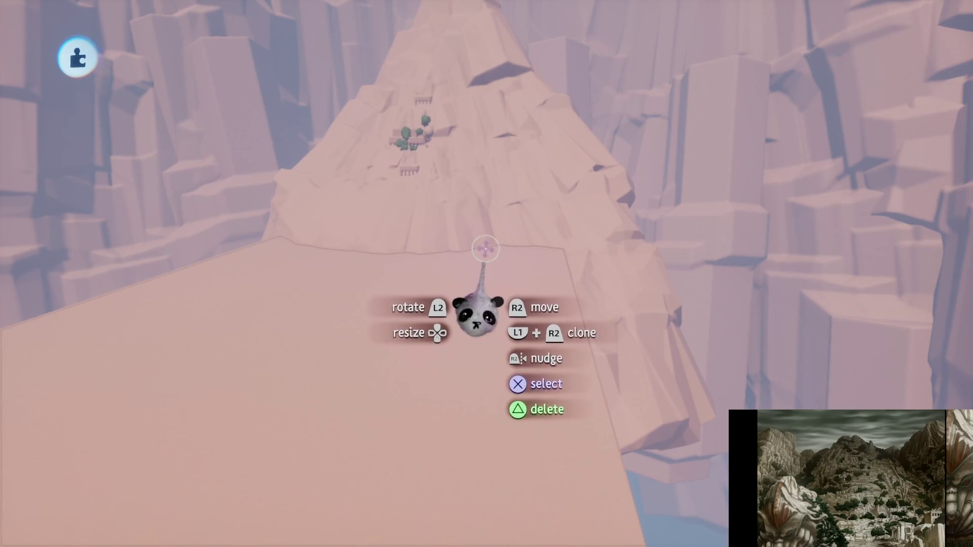
mouse_move(482, 208)
left_mouse_down()
mouse_move(481, 266)
mouse_move(484, 172)
mouse_move(481, 233)
left_mouse_up()
key("Escape")
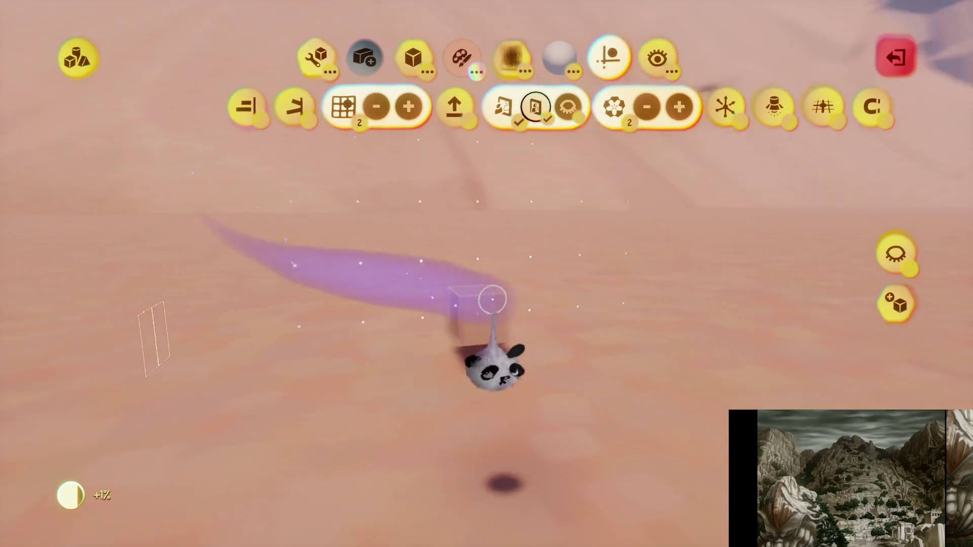
Stretch the cube with the Edit tool into a long, broad, tall wall block
left_click(339, 75)
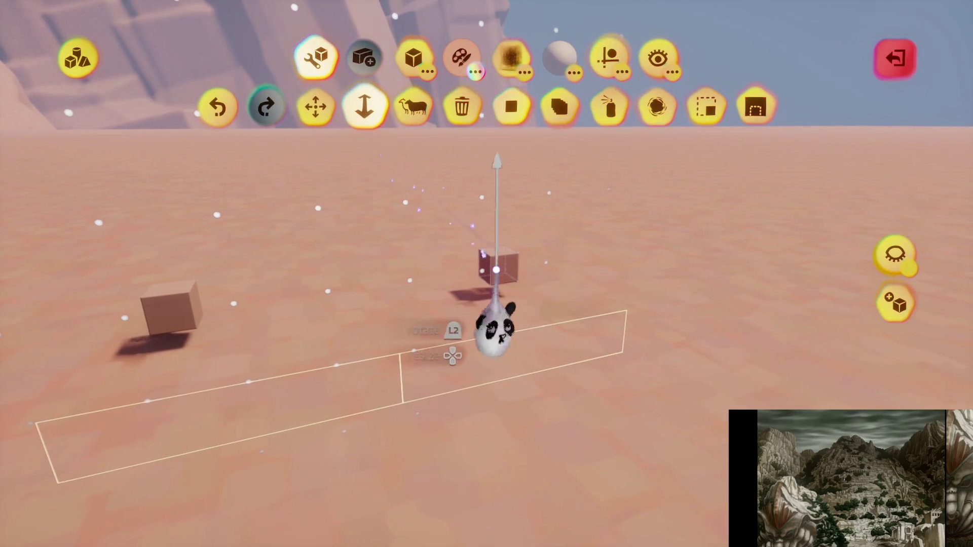
left_click_drag(481, 332, 183, 304)
mouse_move(428, 332)
left_mouse_down()
mouse_move(463, 330)
mouse_move(449, 304)
mouse_move(460, 317)
left_mouse_up()
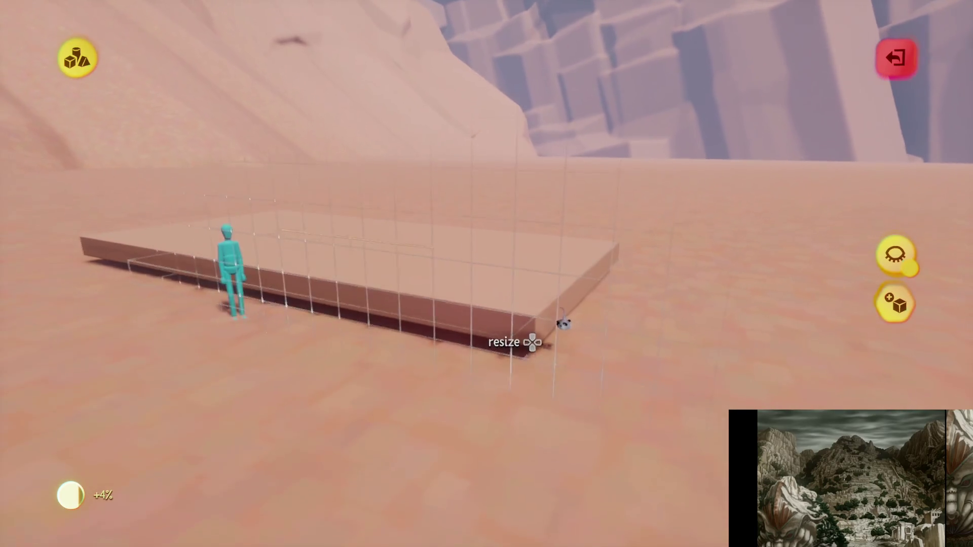
mouse_move(466, 267)
left_mouse_down()
mouse_move(456, 105)
mouse_move(464, 278)
mouse_move(445, 278)
mouse_move(445, 238)
mouse_move(434, 230)
mouse_move(296, 198)
mouse_move(478, 336)
mouse_move(456, 347)
mouse_move(426, 315)
mouse_move(467, 274)
mouse_move(502, 347)
mouse_move(490, 311)
mouse_move(504, 260)
mouse_move(513, 260)
mouse_move(529, 353)
mouse_move(554, 376)
mouse_move(537, 365)
mouse_move(542, 384)
mouse_move(497, 394)
mouse_move(482, 282)
mouse_move(325, 117)
left_mouse_up()
left_click(324, 117)
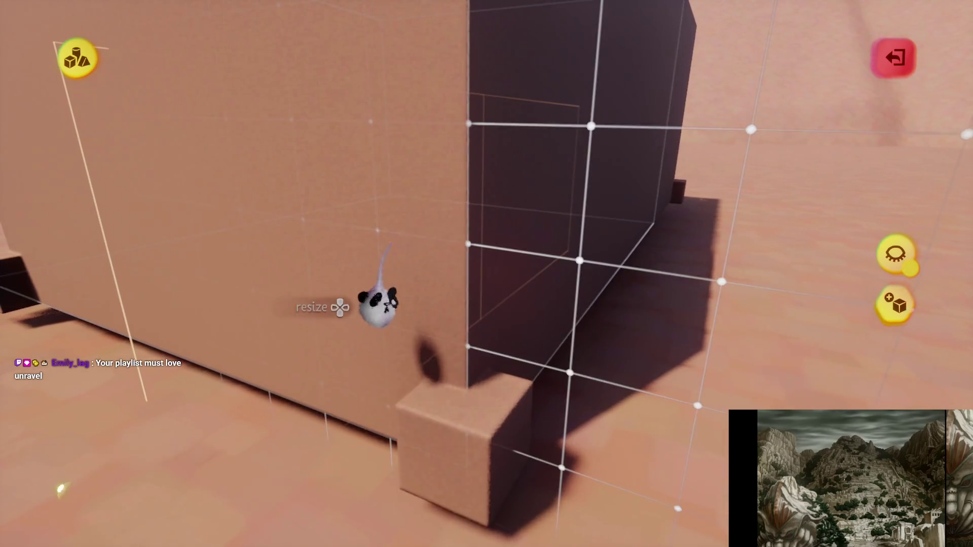
mouse_move(425, 476)
left_mouse_down()
mouse_move(423, 253)
mouse_move(405, 228)
mouse_move(430, 330)
left_mouse_up()
Stamp a cube cap onto the block's corner and add wedge shapes for the gable roof
key("Tab")
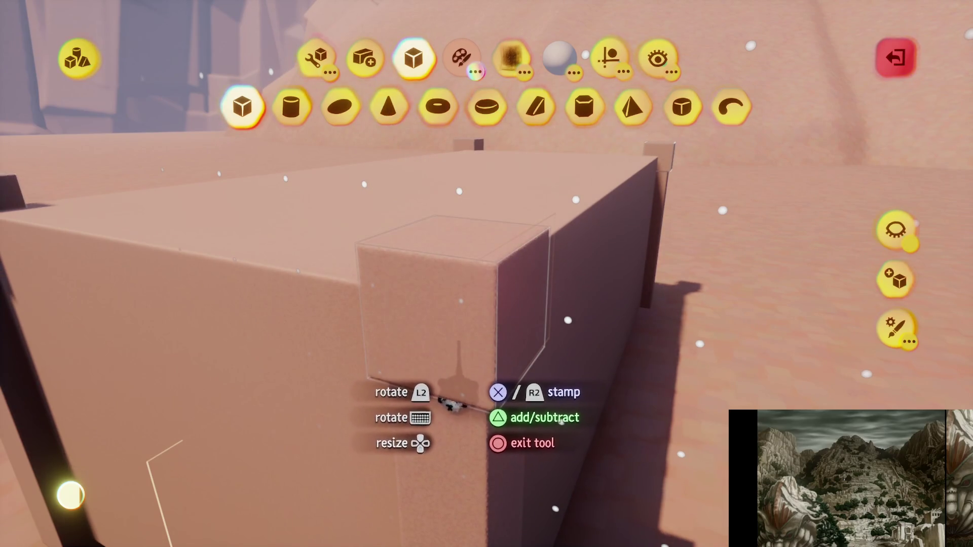
left_click(454, 406)
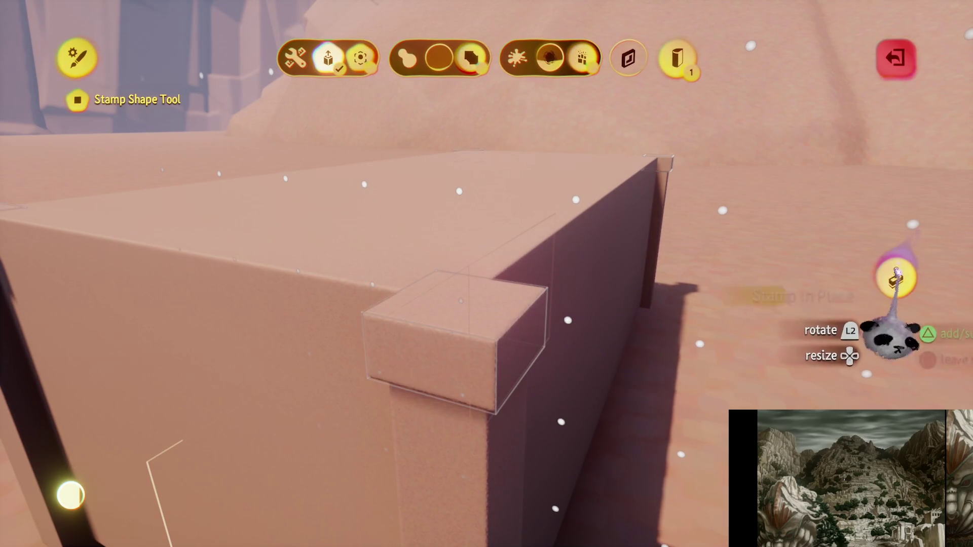
mouse_move(459, 284)
left_mouse_down()
mouse_move(457, 218)
mouse_move(456, 228)
left_mouse_up()
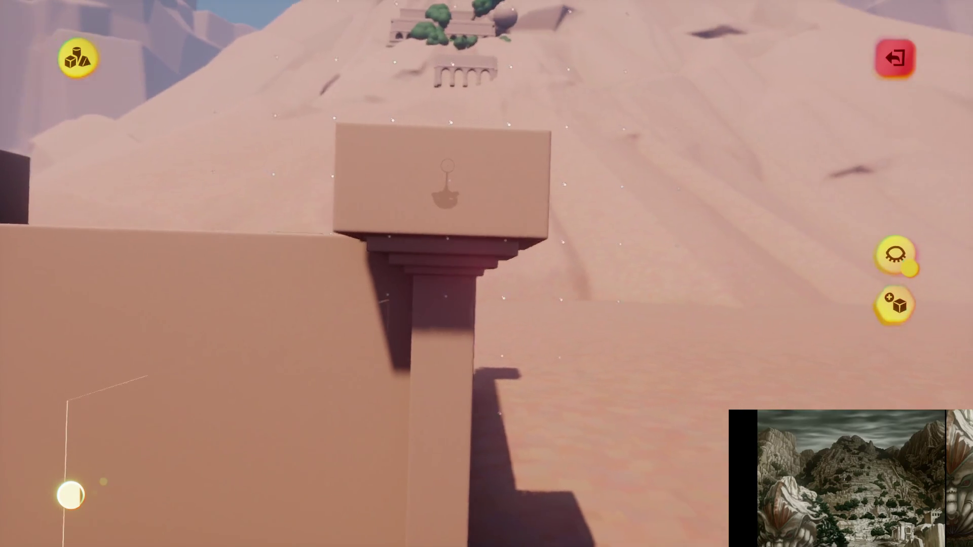
mouse_move(472, 272)
left_mouse_down()
mouse_move(480, 324)
mouse_move(548, 304)
mouse_move(465, 328)
mouse_move(435, 272)
mouse_move(449, 256)
mouse_move(482, 278)
mouse_move(463, 282)
mouse_move(452, 260)
mouse_move(443, 130)
mouse_move(377, 190)
left_mouse_up()
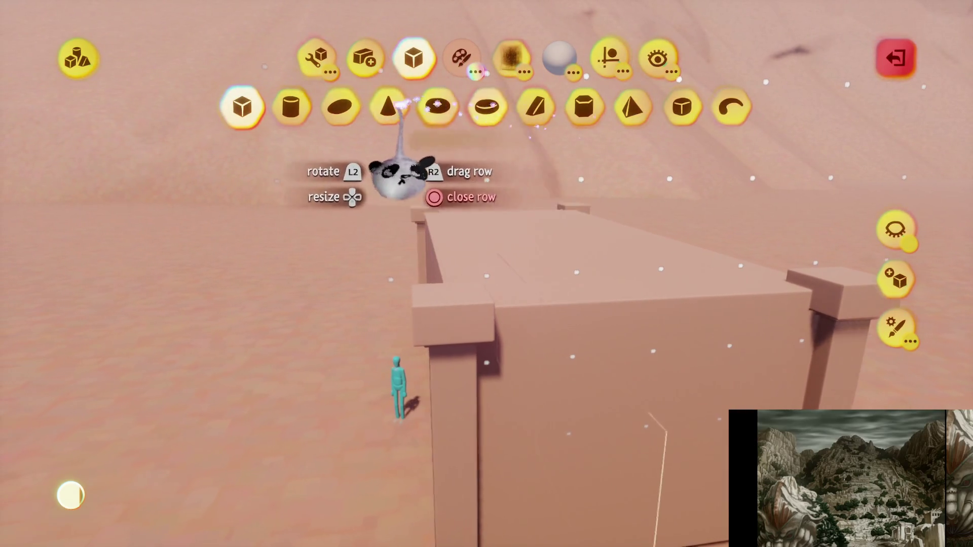
left_click(537, 104)
key("Tab")
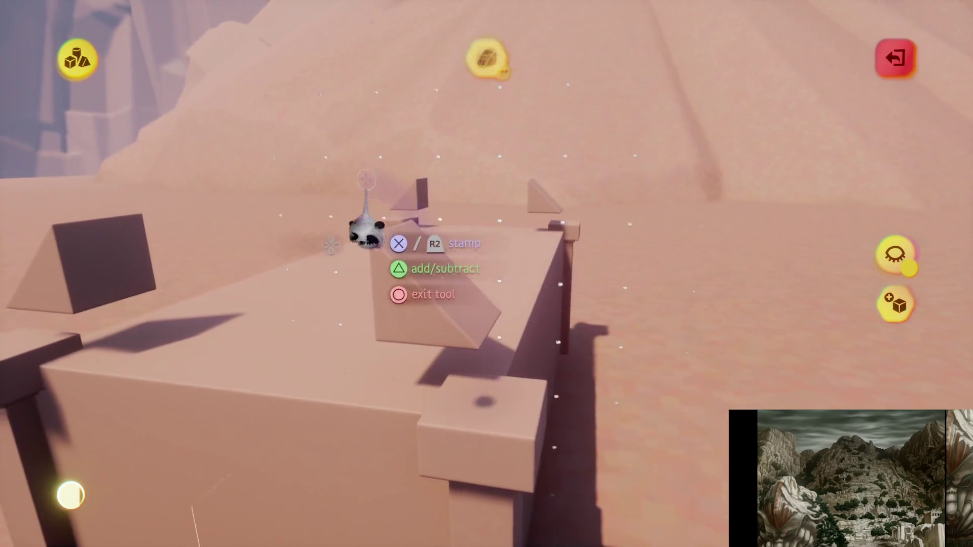
left_click(315, 56)
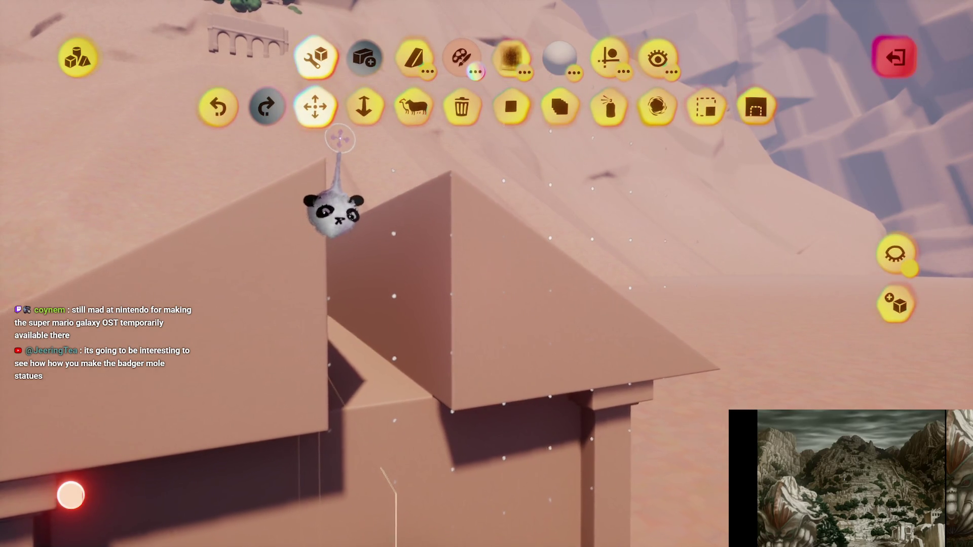
Stretch the gable roof along the hut's full length and lower the hut's detail slightly
mouse_move(401, 246)
left_mouse_down()
mouse_move(343, 254)
mouse_move(369, 348)
mouse_move(391, 380)
left_mouse_up()
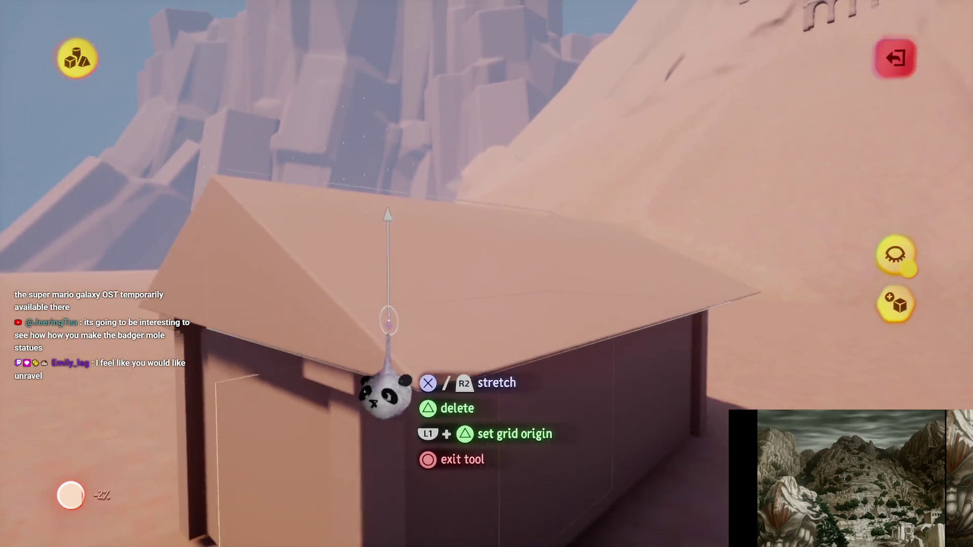
mouse_move(373, 330)
left_mouse_down()
mouse_move(279, 337)
mouse_move(378, 321)
mouse_move(289, 261)
left_mouse_up()
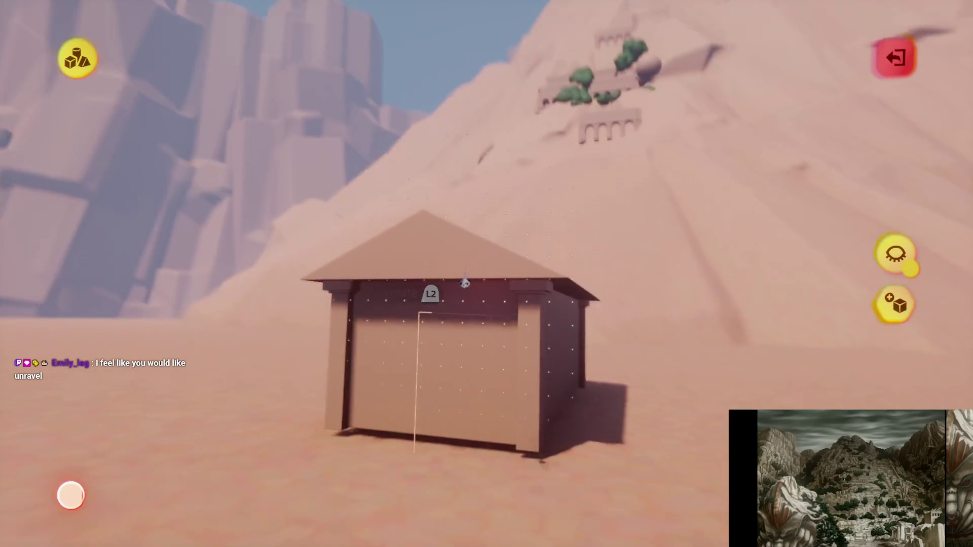
key("Escape")
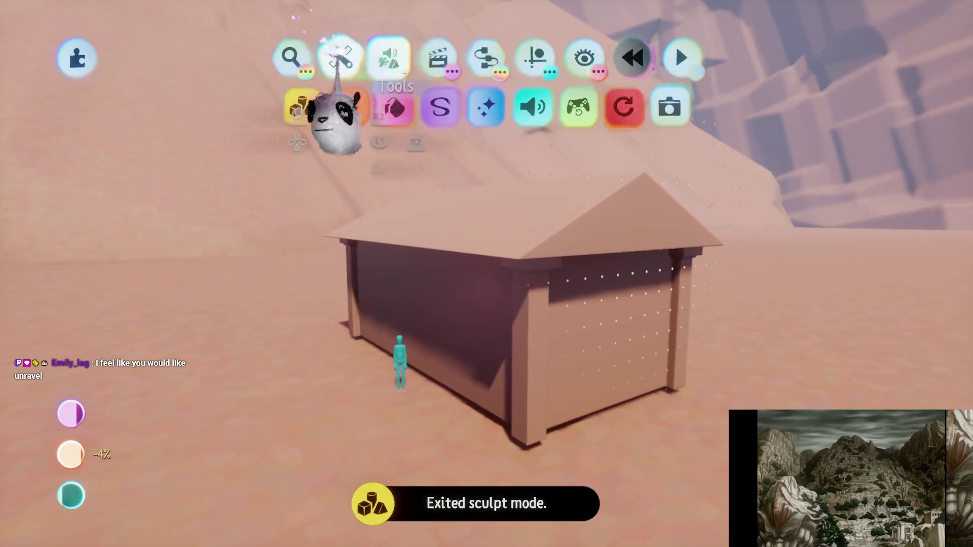
left_click(731, 108)
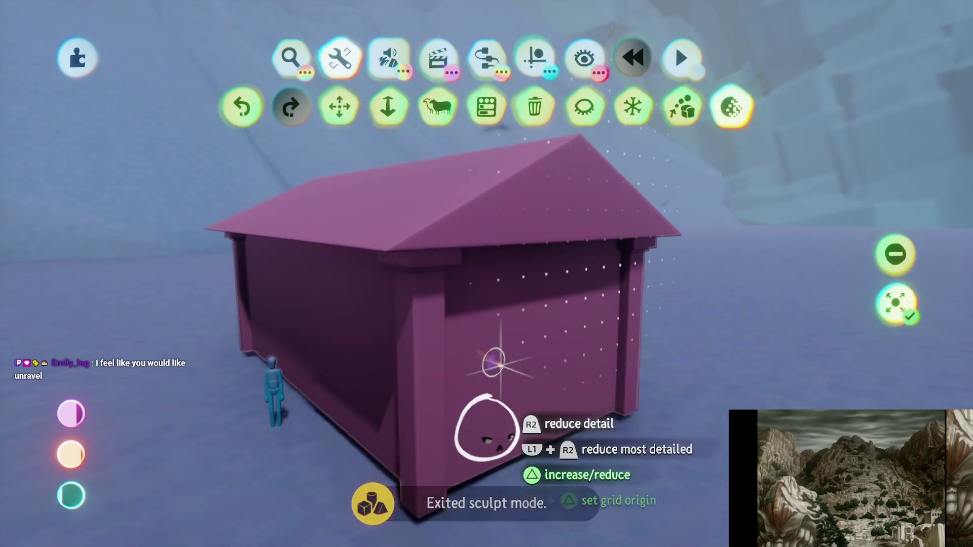
left_click(452, 319)
key("Escape")
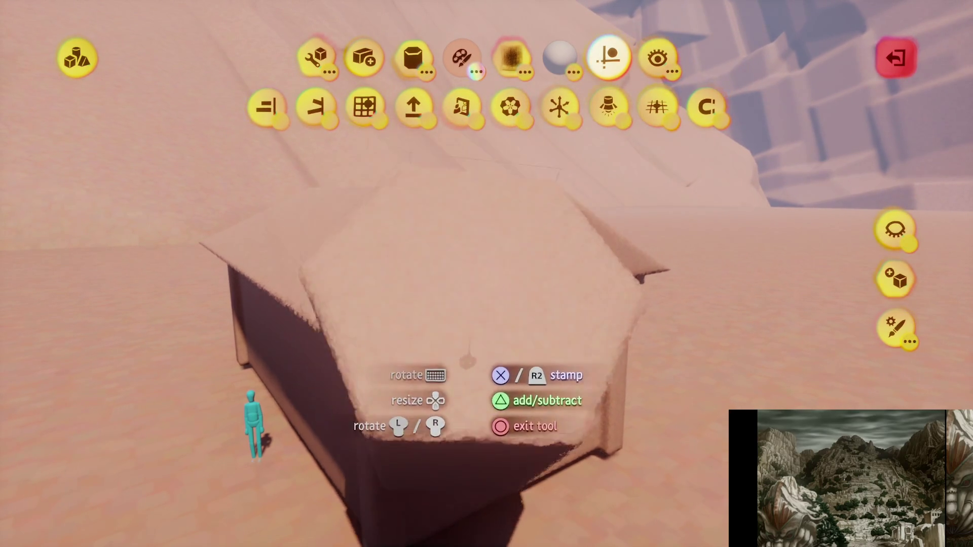
Set the cube stamp to snap on a size-2 grid and switch it to subtract mode
left_click(495, 289)
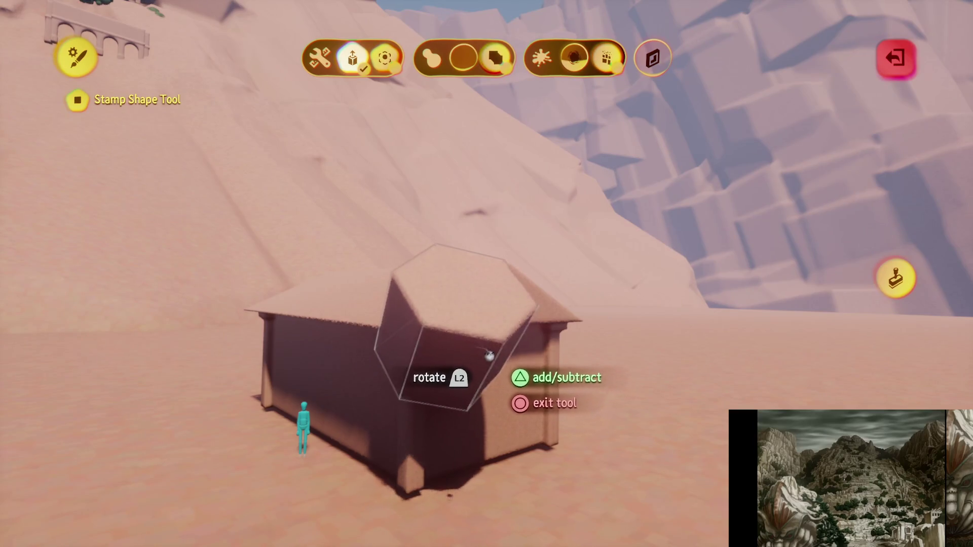
key("Escape")
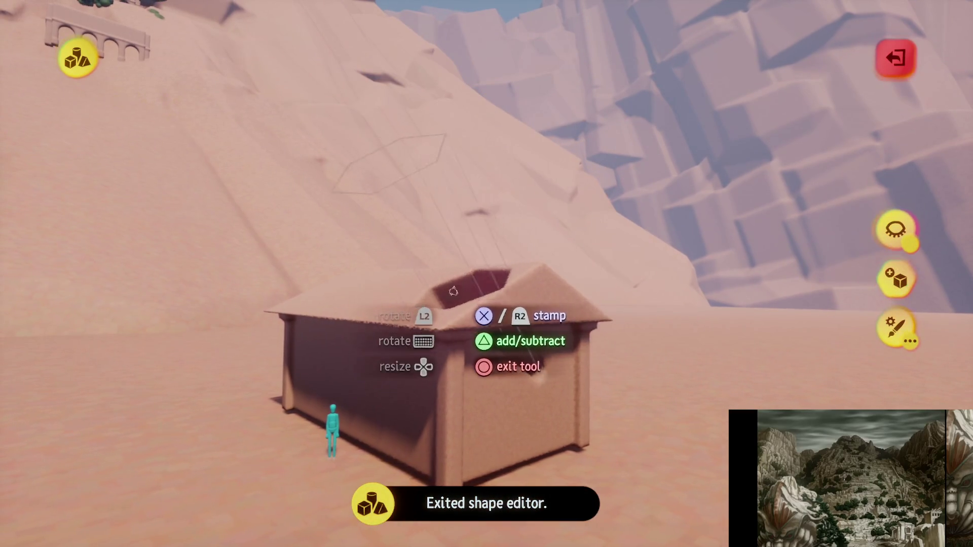
key("Escape")
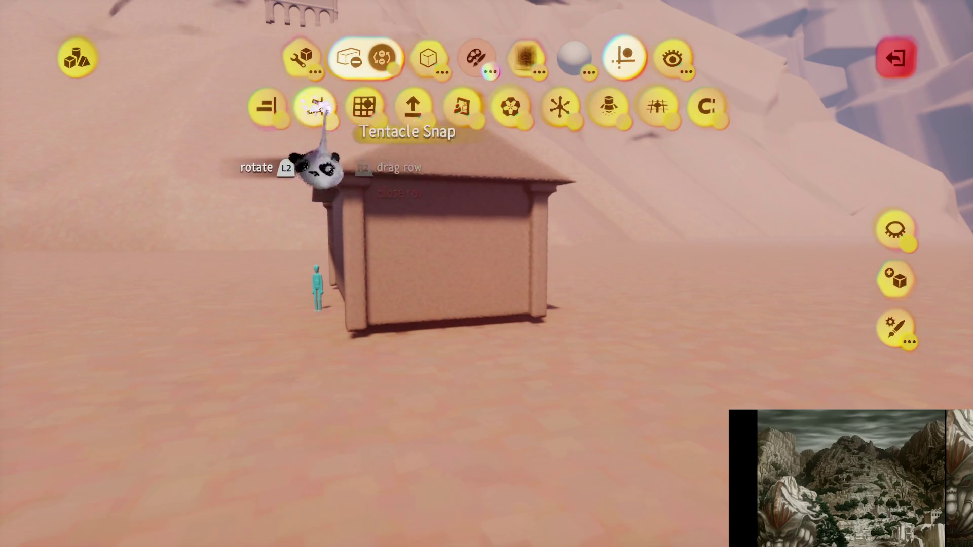
left_click(364, 106)
scroll(460, 273, "down", 5)
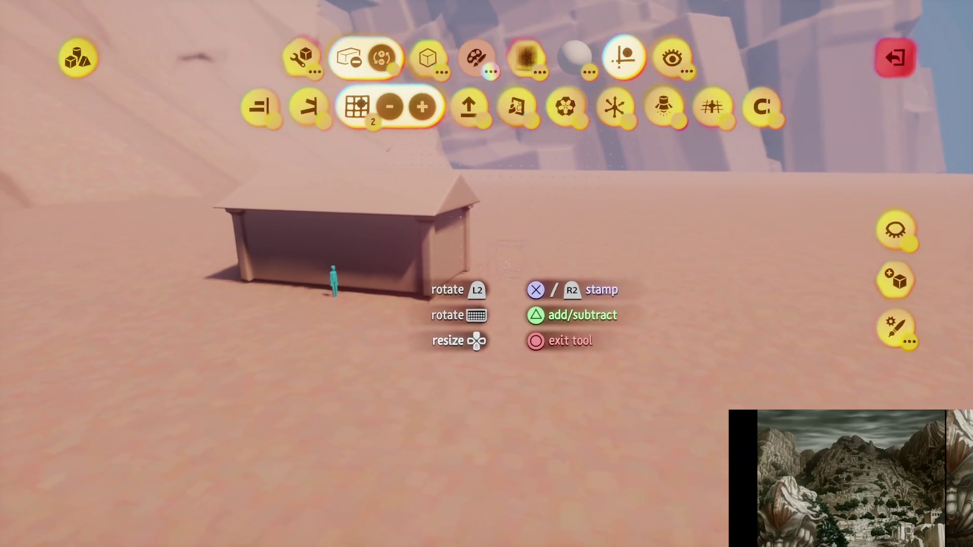
key("Tab")
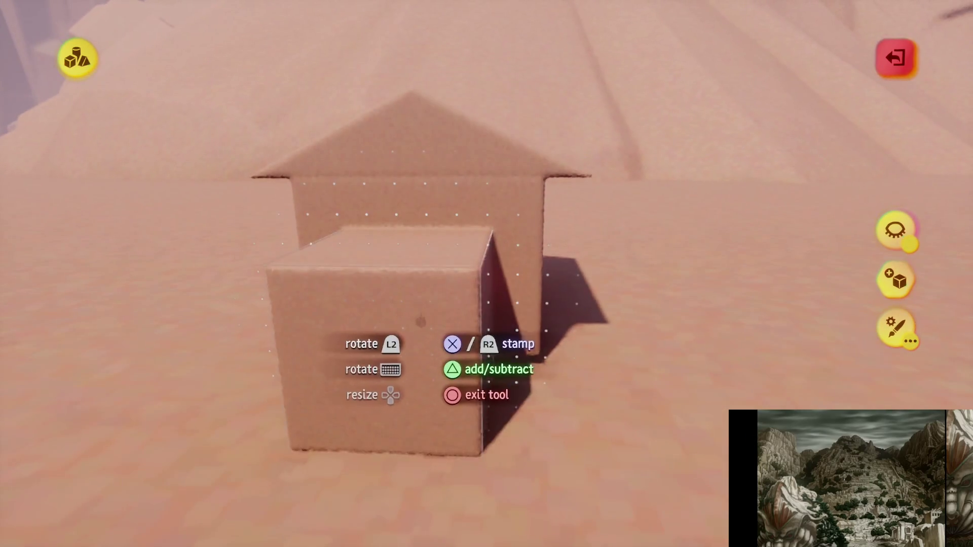
Stamp the subtract cube as a doorway cutout and stretch it into a wide front opening
mouse_move(605, 135)
left_click(516, 107)
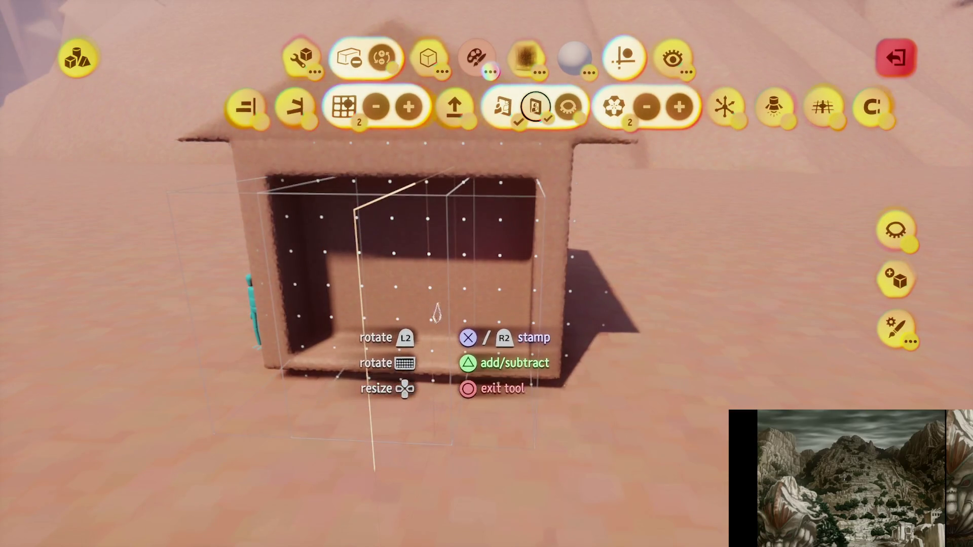
key("Escape")
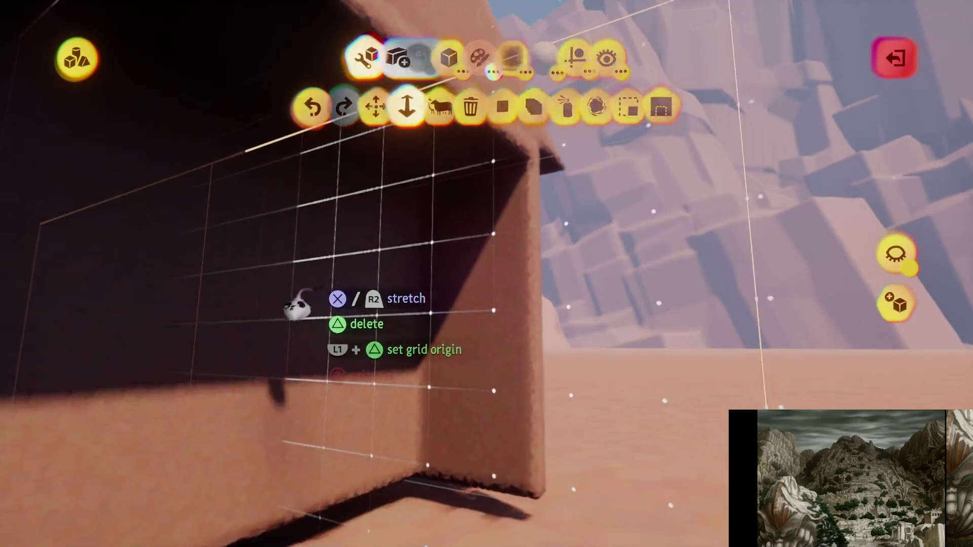
mouse_move(293, 304)
left_mouse_down()
mouse_move(254, 320)
mouse_move(390, 413)
left_mouse_up()
mouse_move(406, 330)
left_mouse_down()
mouse_move(413, 337)
mouse_move(397, 276)
mouse_move(426, 304)
mouse_move(427, 219)
left_mouse_up()
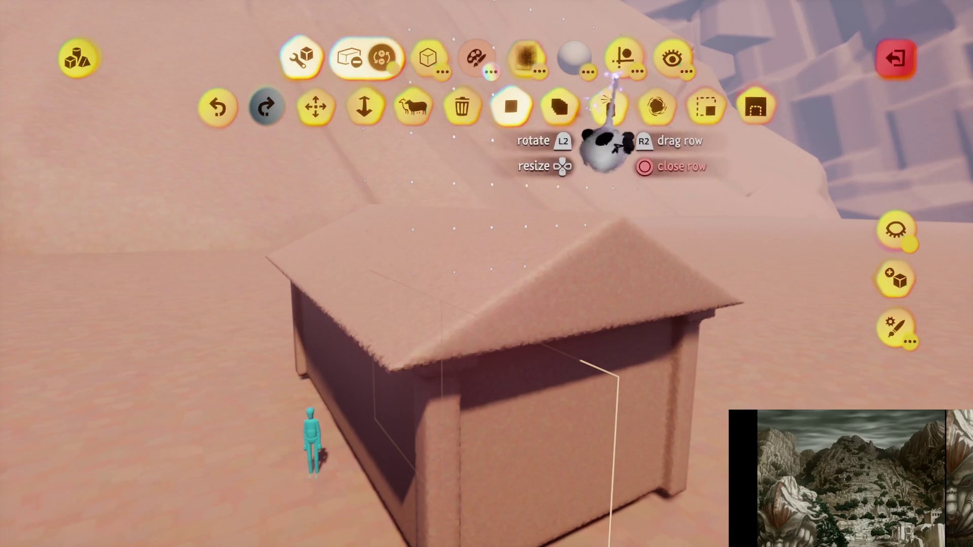
Leave the guide options and select the Smear tool for the hut's surface
left_click(608, 107)
key("Escape")
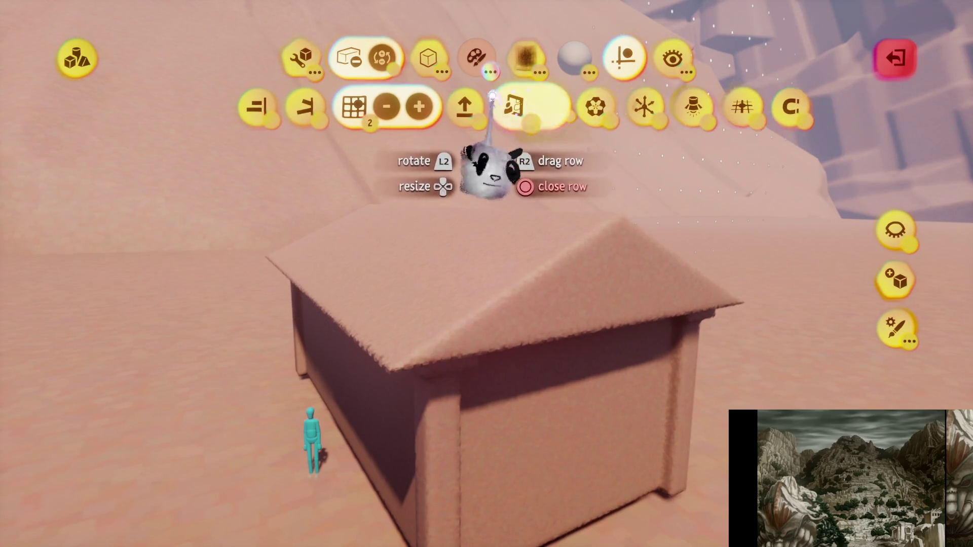
left_click(584, 107)
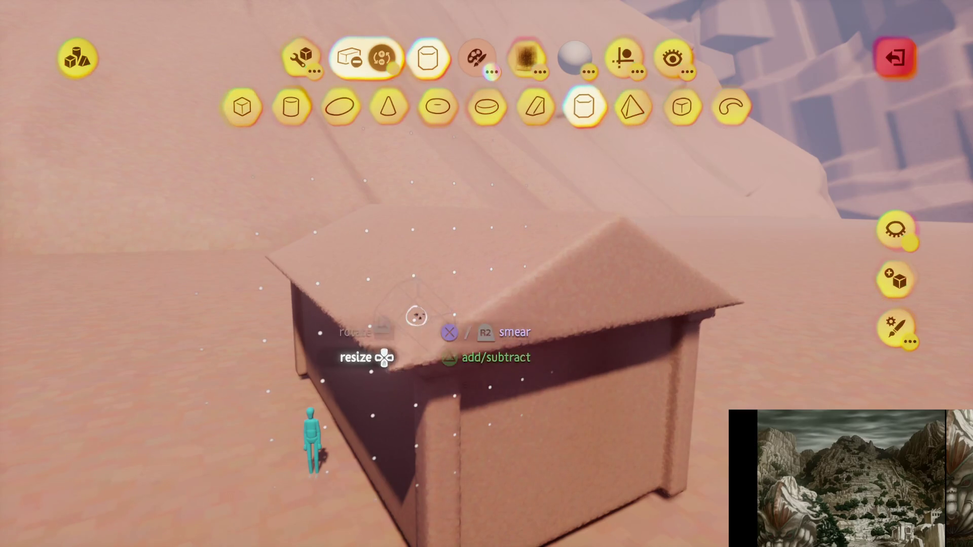
left_click(624, 57)
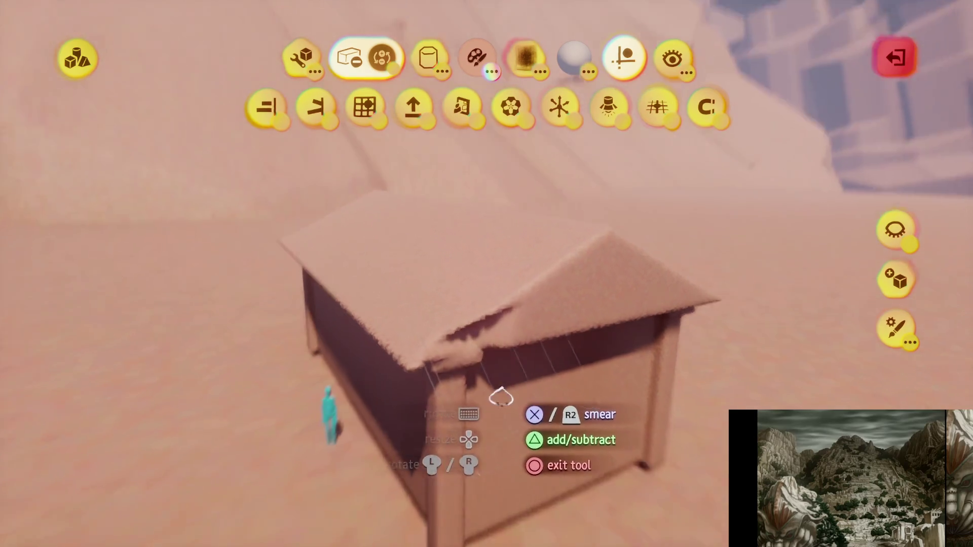
left_click(467, 347)
key("Escape")
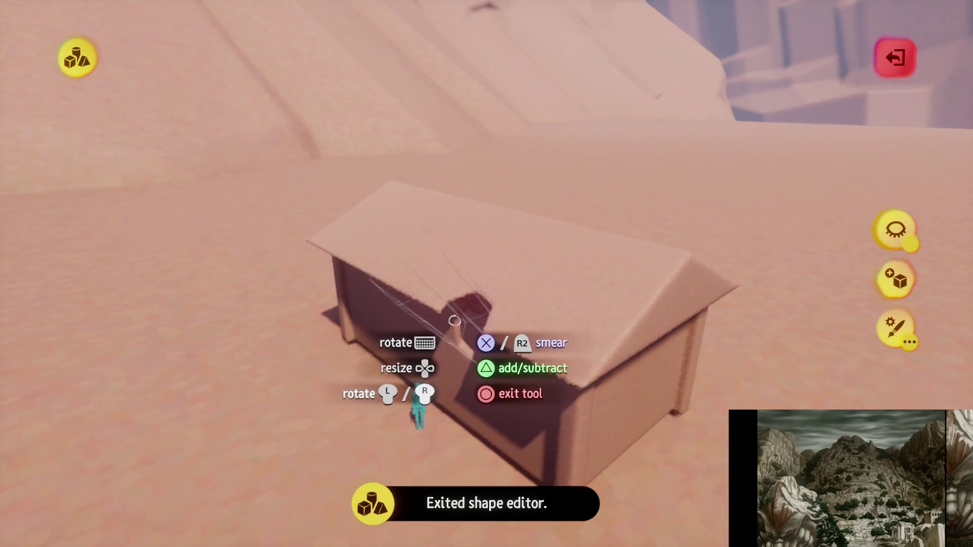
Smear the hut's walls and roof into broken, crumbling ruin shapes
left_click_drag(449, 338, 493, 331)
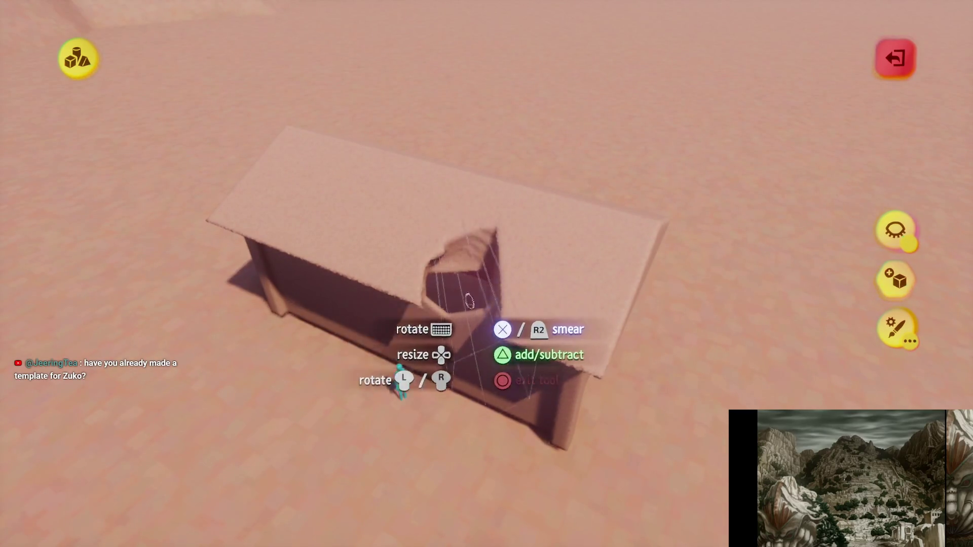
mouse_move(461, 297)
left_mouse_down()
mouse_move(450, 278)
mouse_move(456, 304)
mouse_move(431, 304)
left_mouse_up()
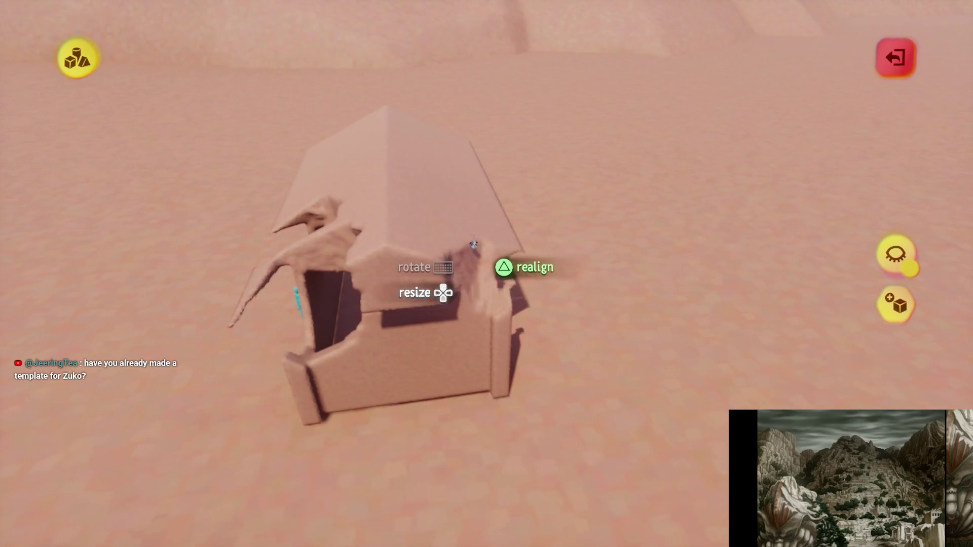
mouse_move(435, 222)
left_mouse_down()
mouse_move(458, 219)
mouse_move(413, 238)
mouse_move(337, 223)
mouse_move(373, 160)
mouse_move(368, 178)
mouse_move(395, 170)
mouse_move(431, 201)
mouse_move(398, 168)
mouse_move(424, 168)
mouse_move(415, 175)
mouse_move(435, 218)
mouse_move(451, 342)
mouse_move(427, 318)
mouse_move(358, 315)
mouse_move(378, 299)
left_mouse_up()
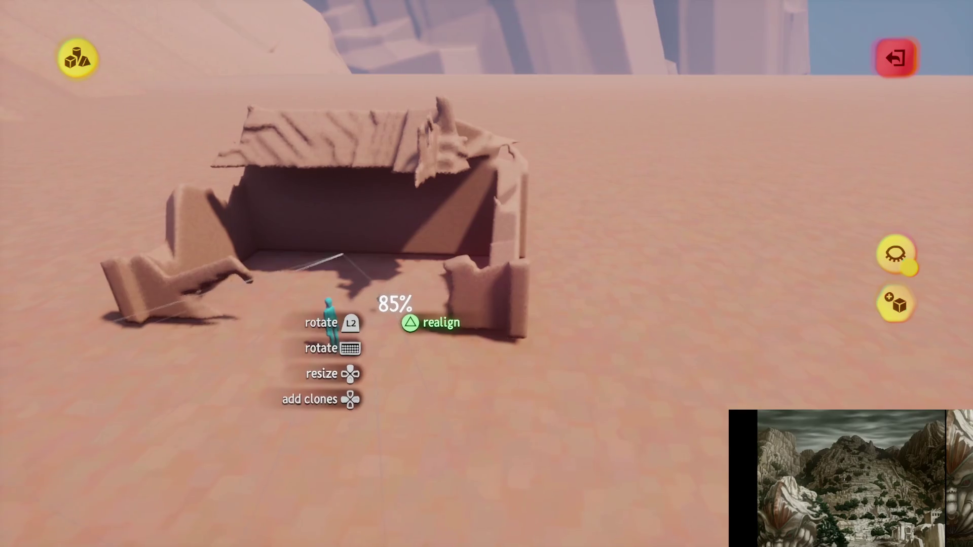
mouse_move(390, 355)
left_mouse_down()
mouse_move(381, 343)
mouse_move(380, 239)
mouse_move(502, 440)
left_mouse_up()
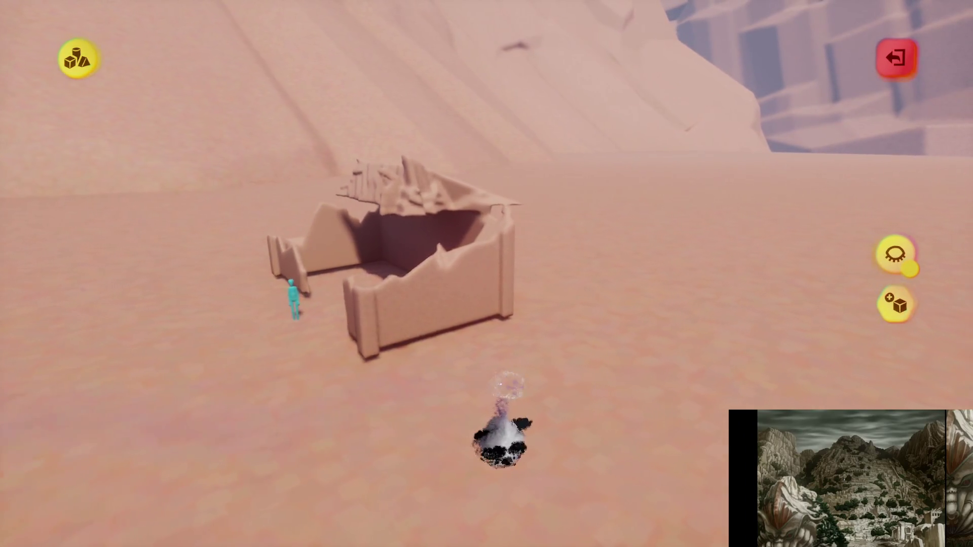
Exit sculpt mode and select the ruined hut for cloning
key("Escape")
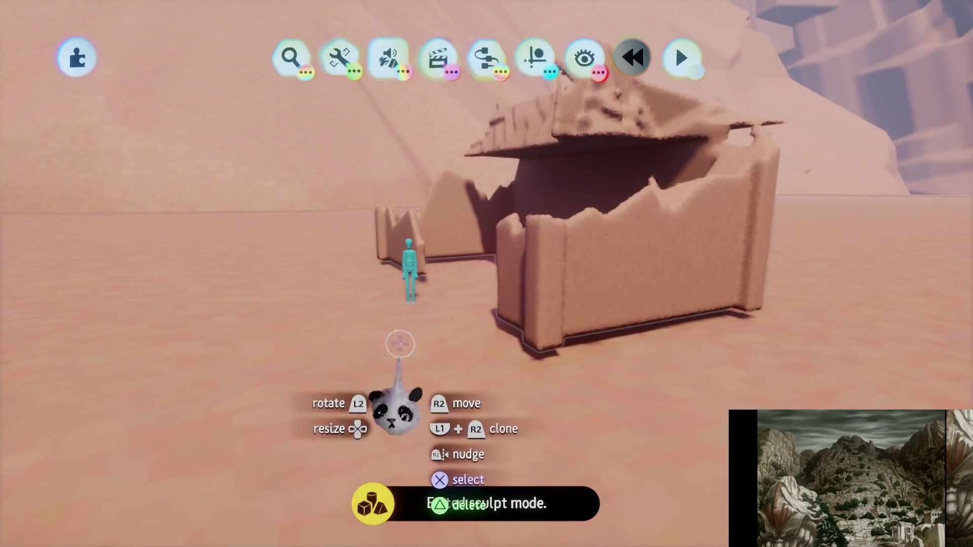
mouse_move(467, 328)
left_mouse_down()
mouse_move(439, 254)
mouse_move(567, 81)
left_mouse_up()
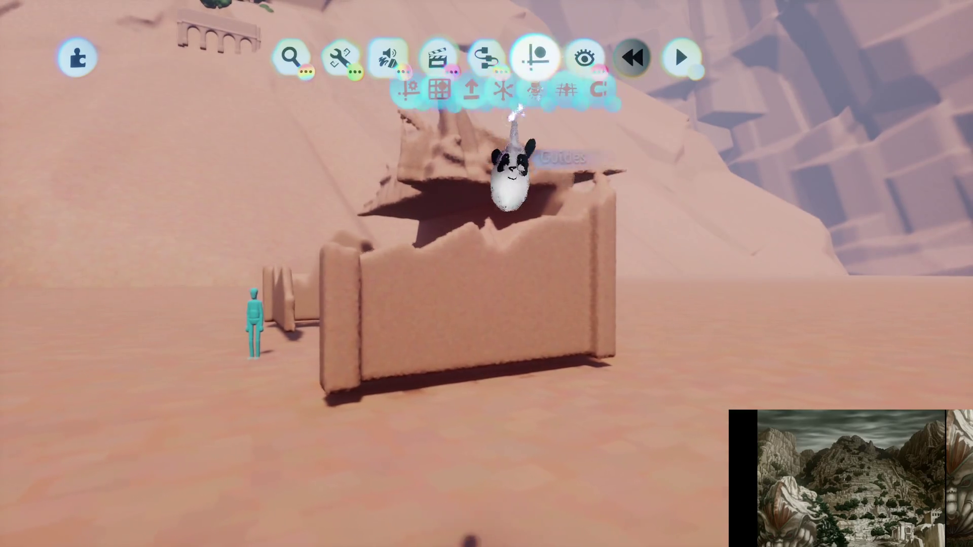
left_click(534, 63)
key("Escape")
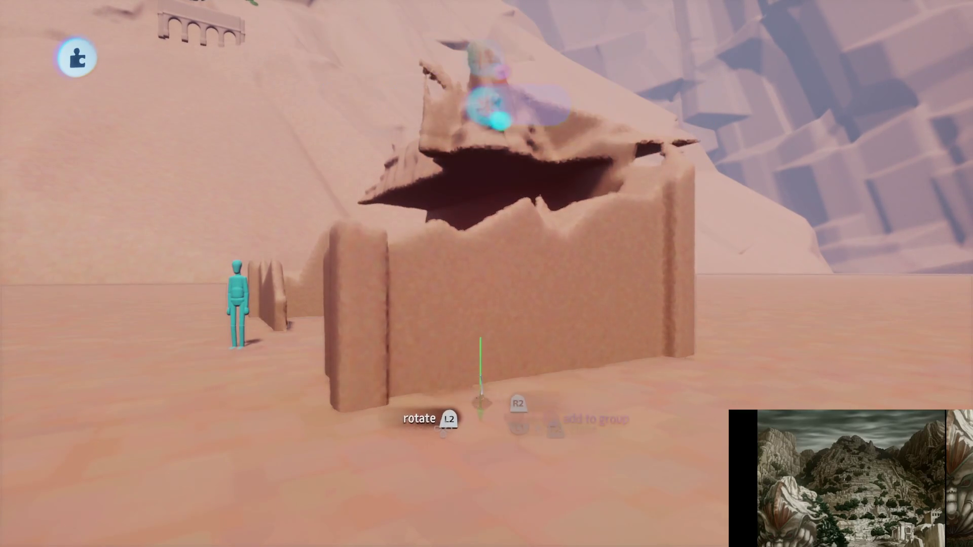
mouse_move(482, 373)
left_mouse_down()
mouse_move(460, 332)
mouse_move(466, 321)
left_mouse_up()
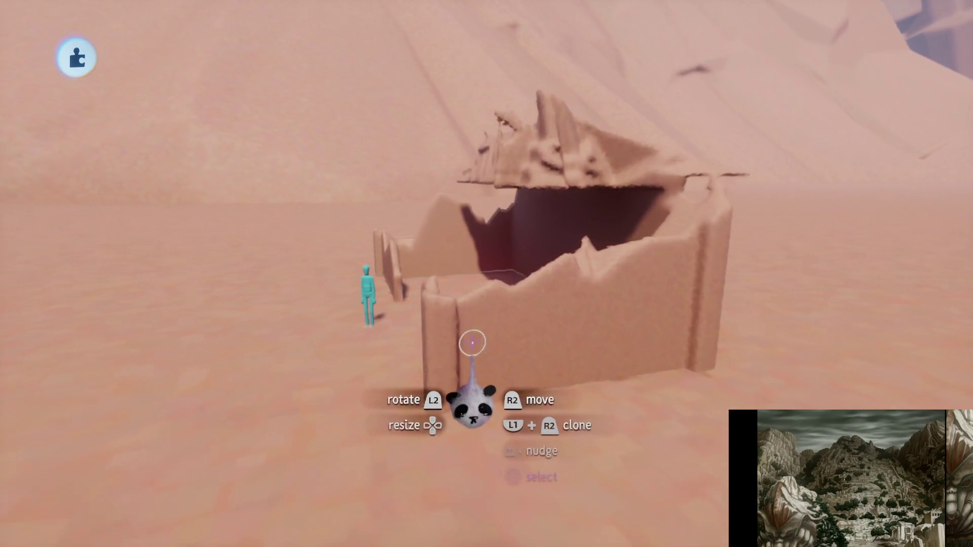
left_click(472, 341)
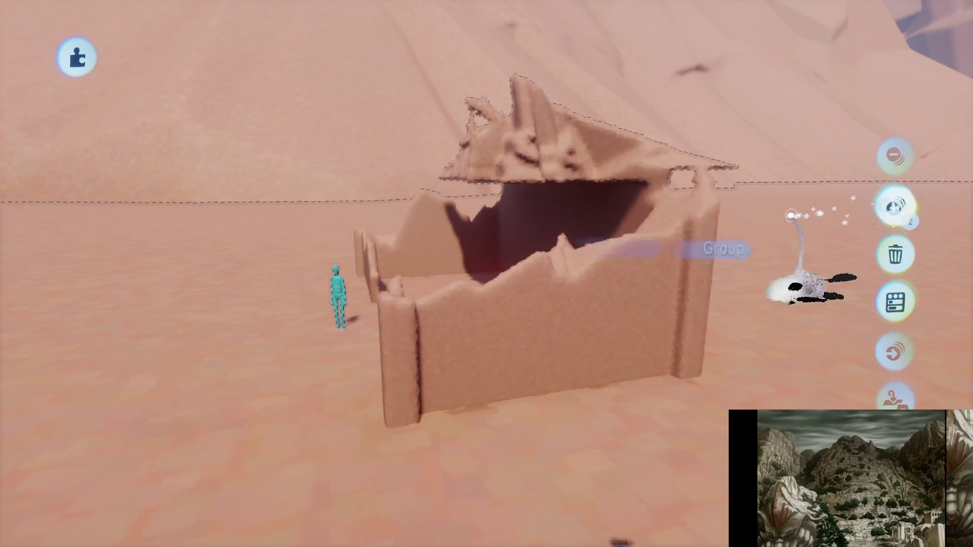
key("Escape")
Arrange the hut copies in a row from above, moving the right copy further right
mouse_move(490, 344)
left_mouse_down()
mouse_move(446, 348)
mouse_move(463, 293)
mouse_move(395, 244)
mouse_move(435, 287)
left_mouse_up()
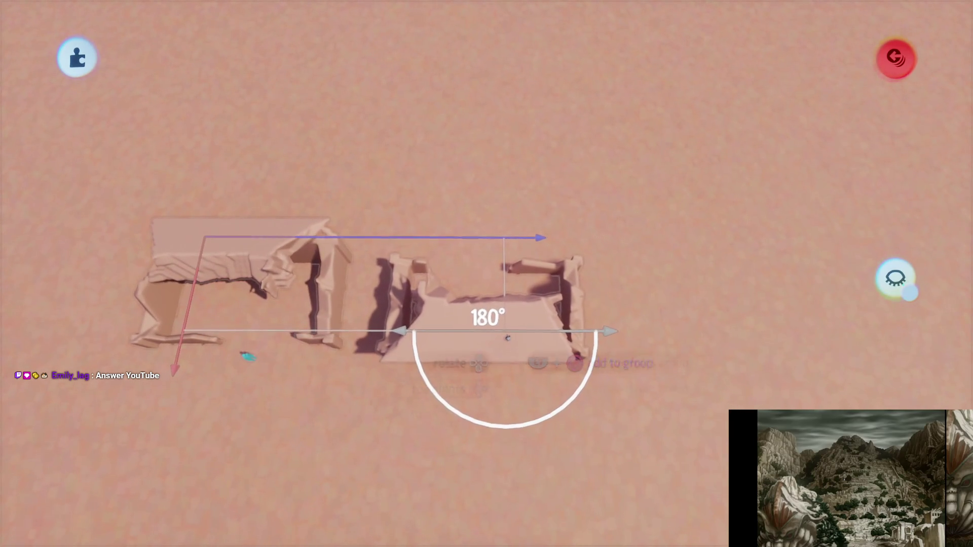
mouse_move(520, 340)
left_mouse_down()
mouse_move(525, 330)
mouse_move(496, 312)
left_mouse_up()
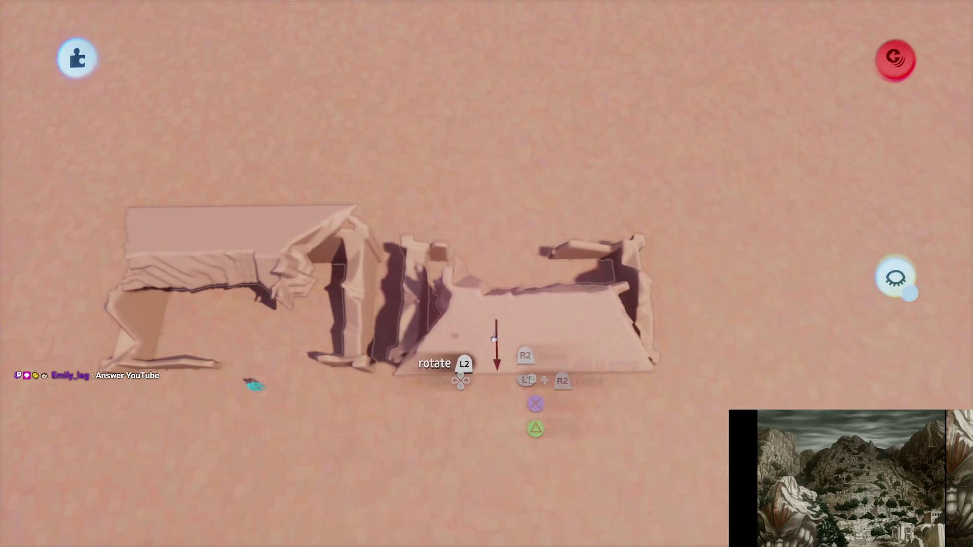
mouse_move(435, 346)
left_mouse_down()
mouse_move(565, 326)
mouse_move(620, 365)
mouse_move(196, 336)
mouse_move(337, 354)
left_mouse_up()
Shift a hut copy far to the left in the row, then start a new sculpt
left_click_drag(636, 284, 340, 246)
mouse_move(376, 128)
left_mouse_down()
mouse_move(426, 134)
mouse_move(504, 250)
left_mouse_up()
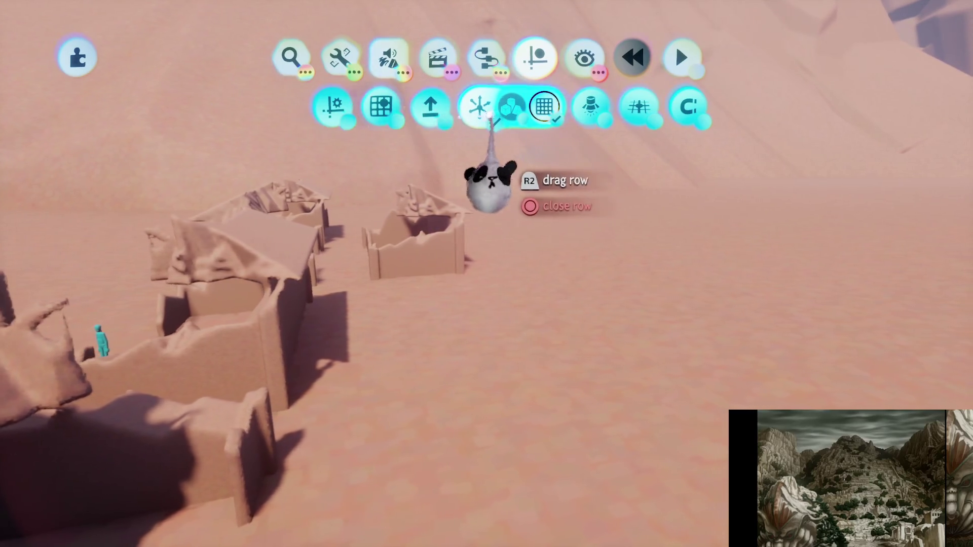
left_click(389, 53)
left_click(284, 101)
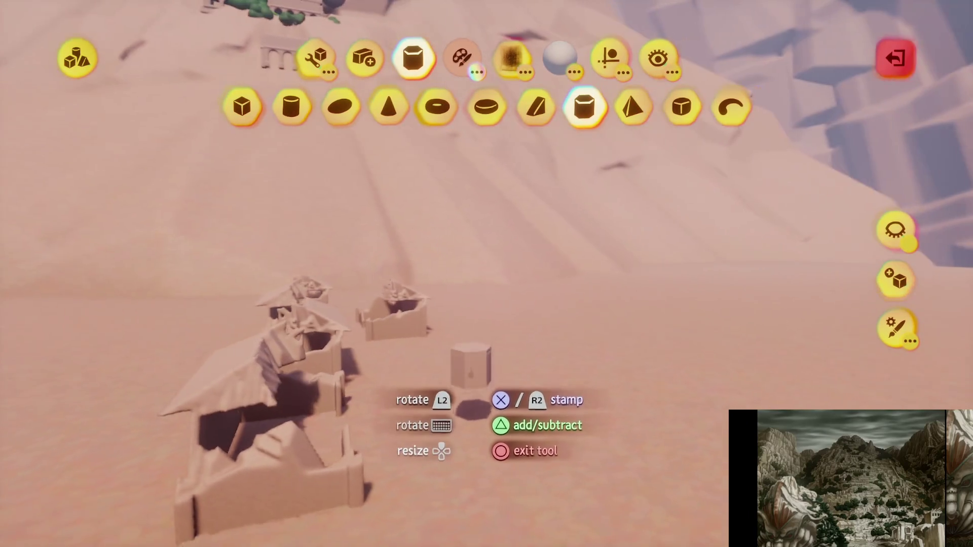
Enlarge and stamp hexagonal prisms to build a faceted rock mesa beside the ruins
key("Up")
left_click(487, 433)
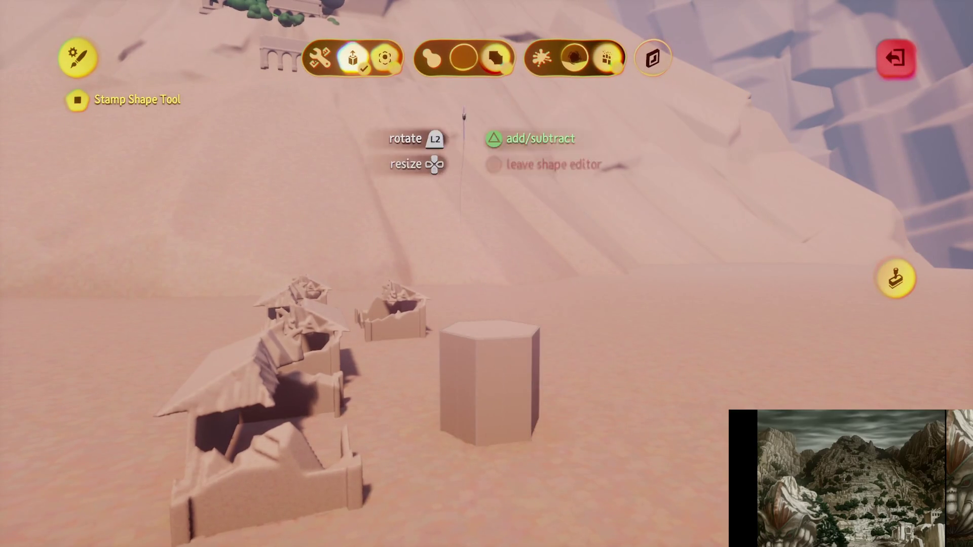
key("Escape")
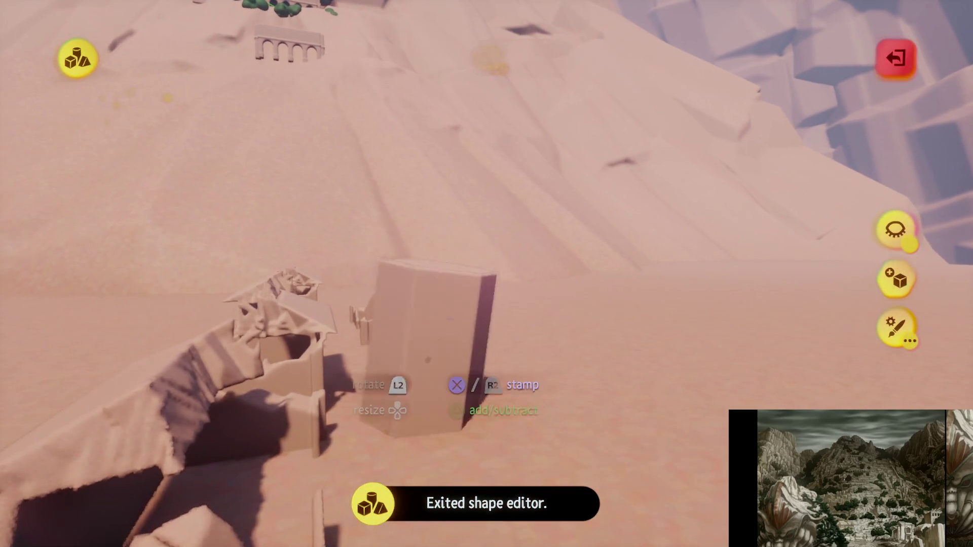
key("w")
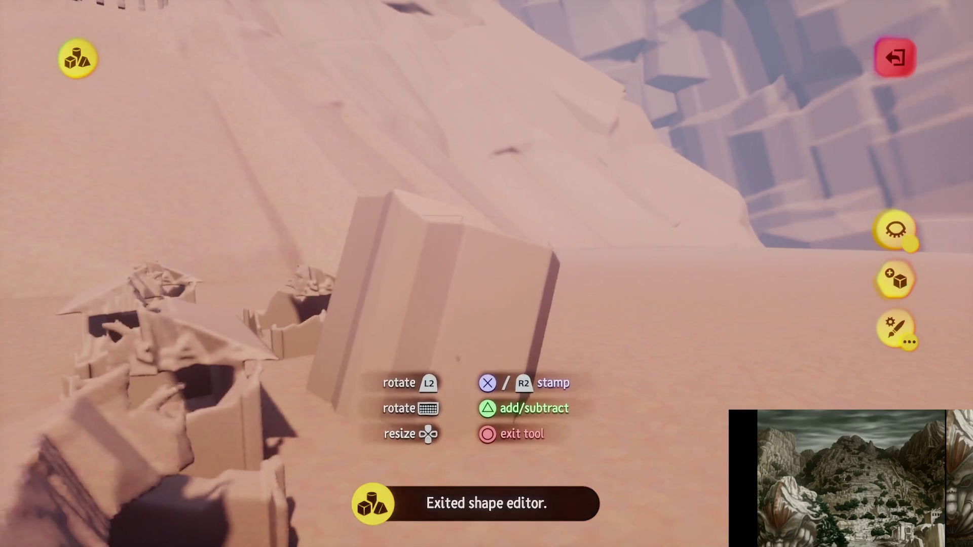
key("w")
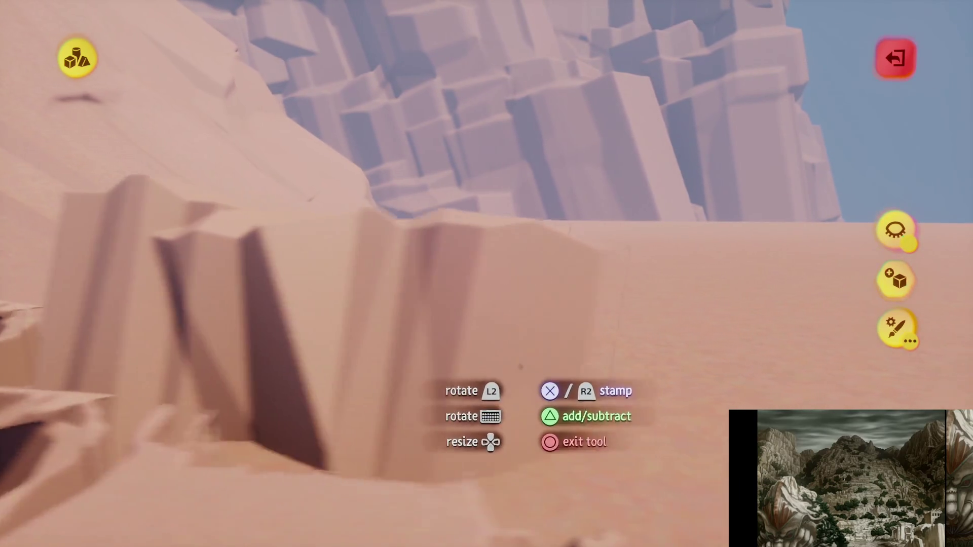
key("w")
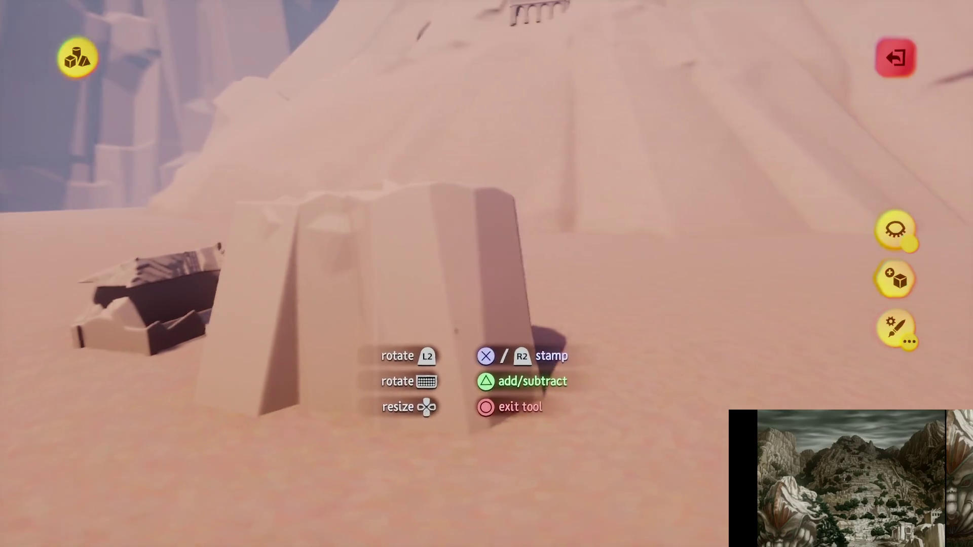
key("s")
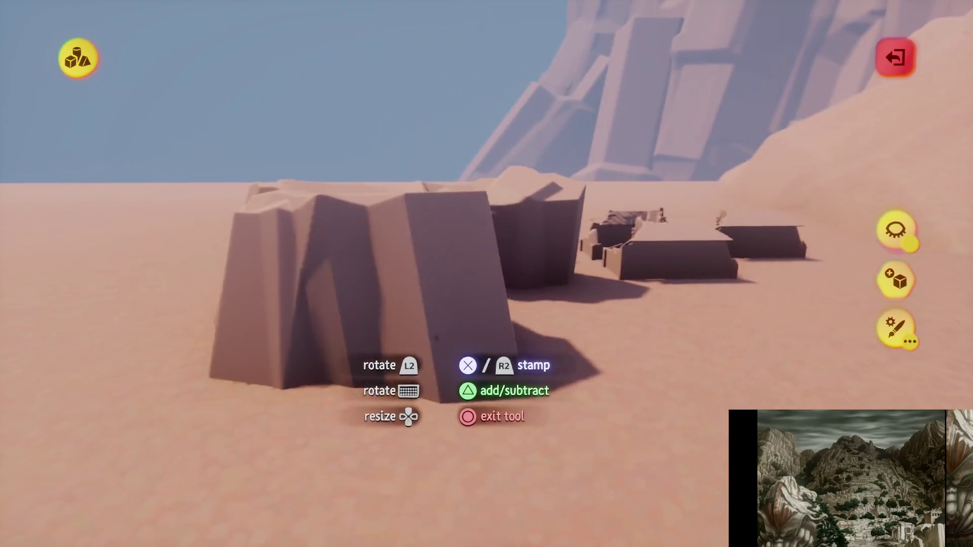
key("w")
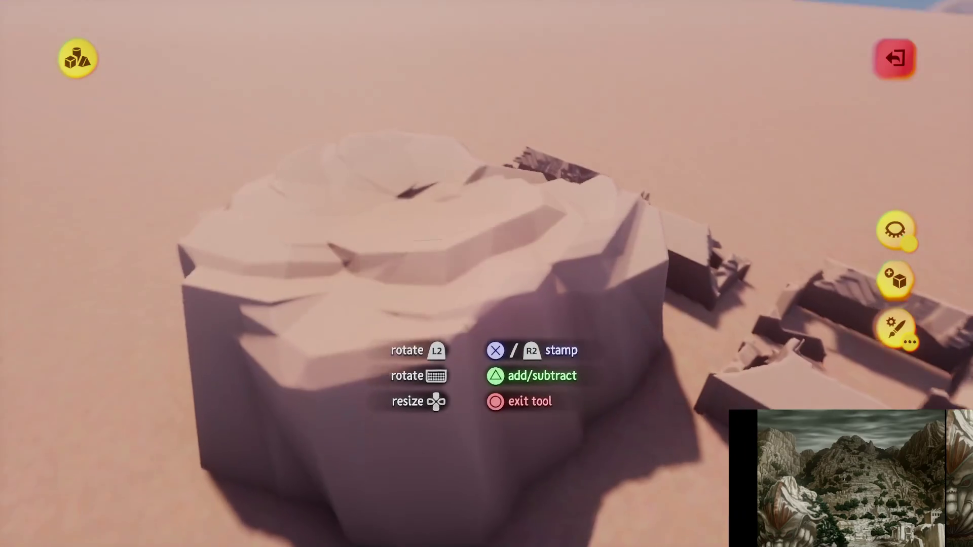
key("d")
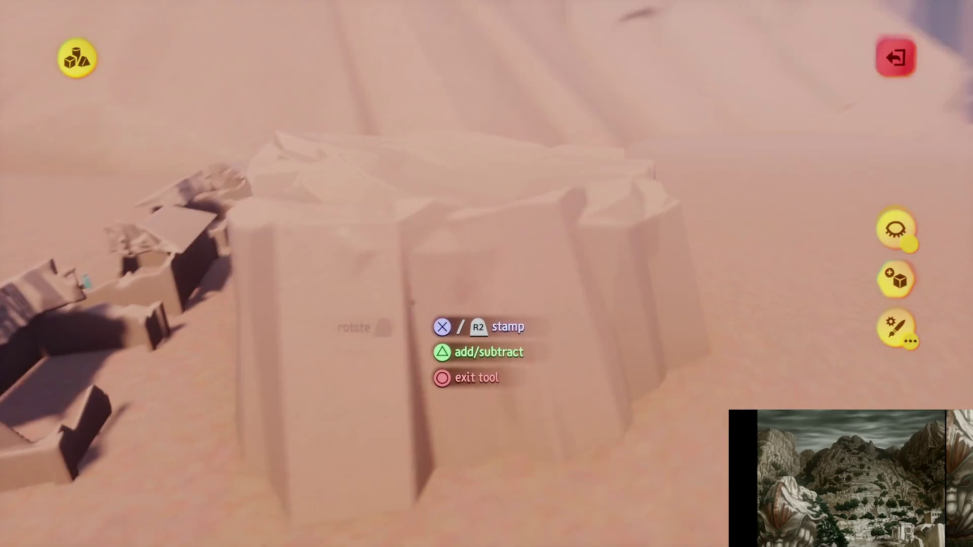
key("w")
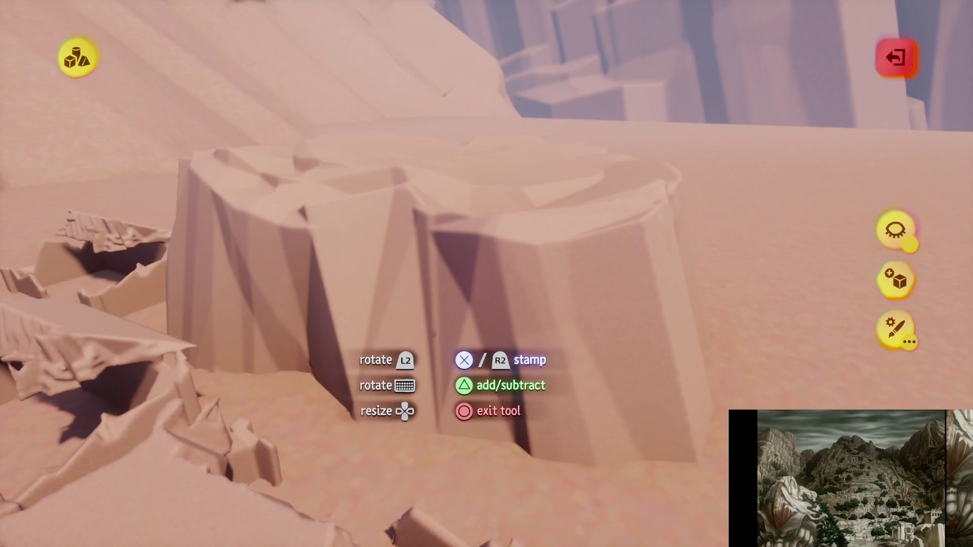
key("Tab")
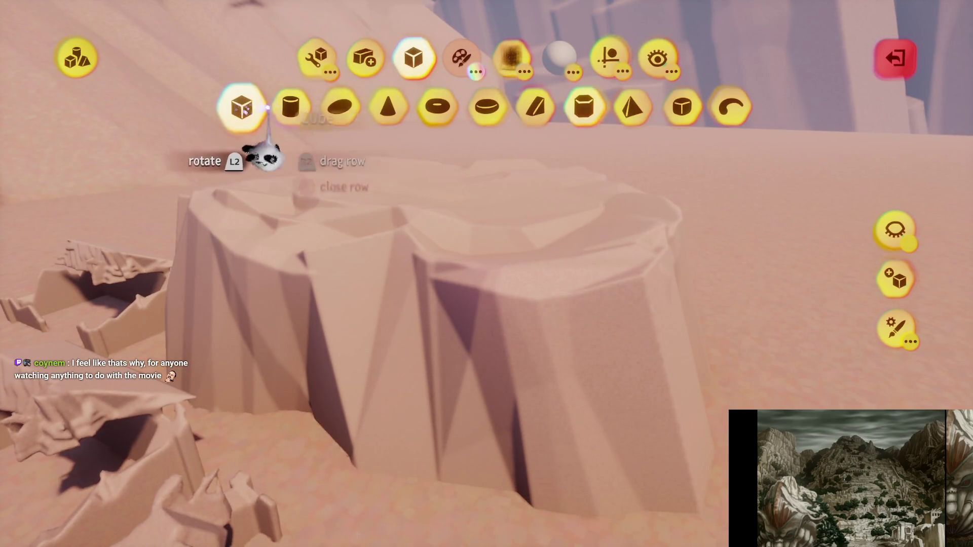
Adjust the grid snapping settings, then finish the mesa and exit sculpt mode
left_click(609, 56)
left_click(364, 104)
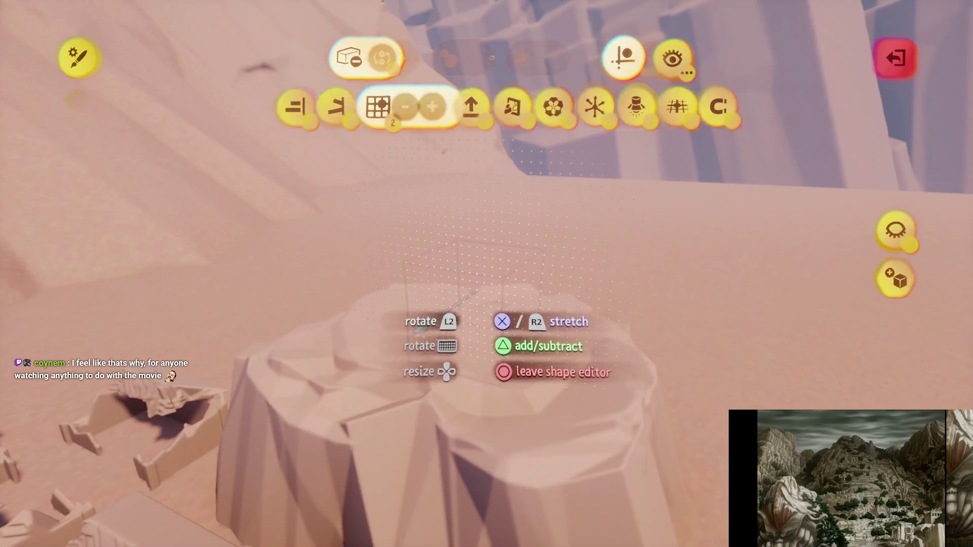
key("Escape")
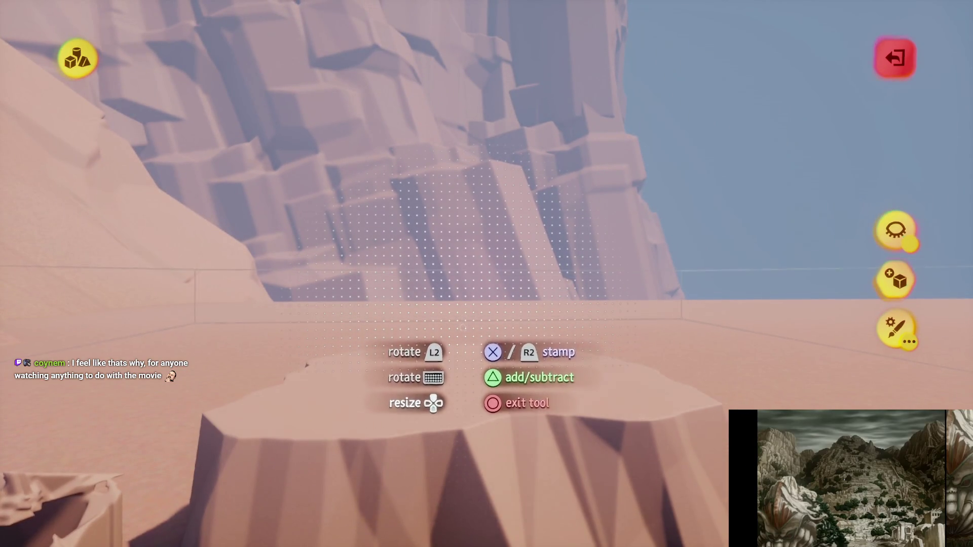
key("Escape")
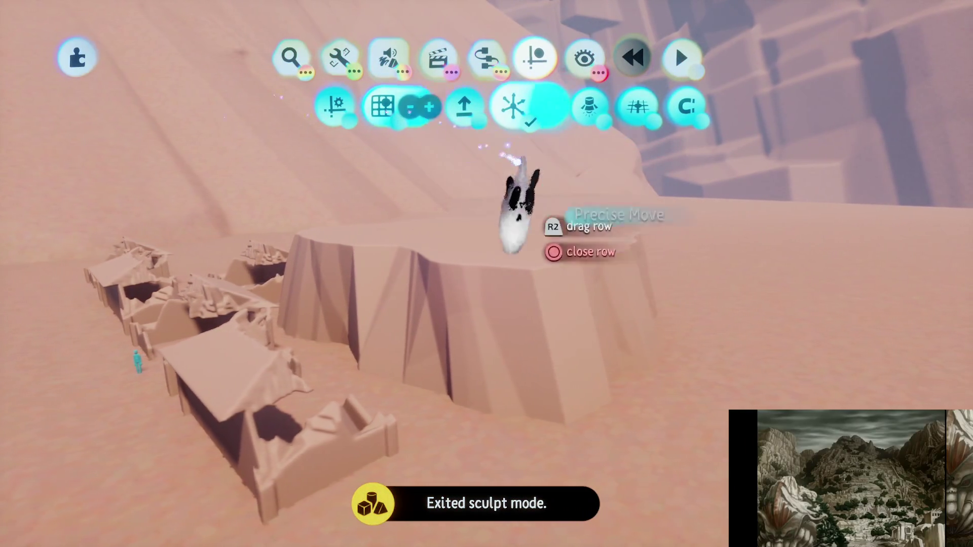
Set a ruined hut on the plateau top, shift a second plateau piece beside the huts, and select the bottom hut
mouse_move(483, 337)
left_mouse_down()
mouse_move(479, 361)
mouse_move(446, 325)
mouse_move(413, 368)
left_mouse_up()
mouse_move(434, 290)
left_mouse_down()
mouse_move(495, 169)
mouse_move(446, 188)
mouse_move(459, 197)
left_mouse_up()
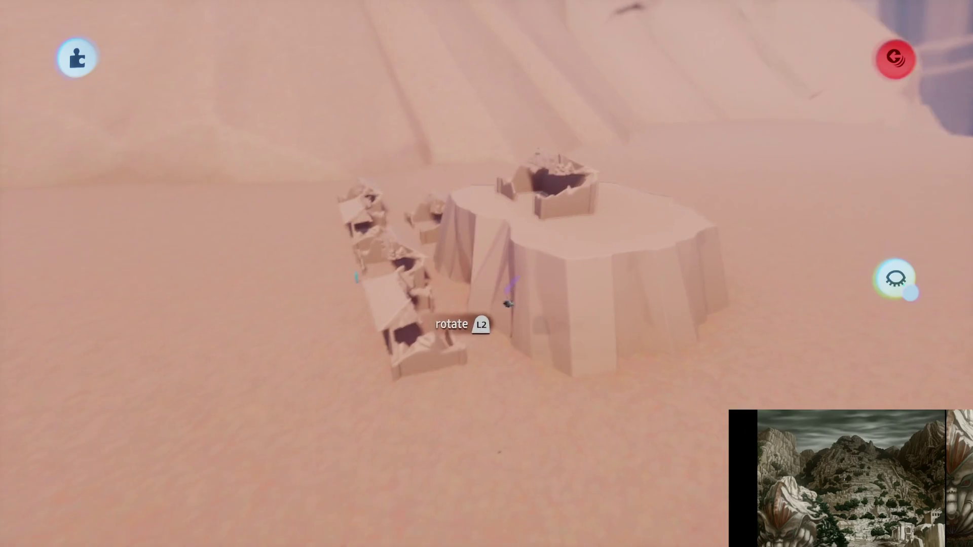
mouse_move(528, 274)
left_mouse_down()
mouse_move(527, 256)
mouse_move(476, 261)
left_mouse_up()
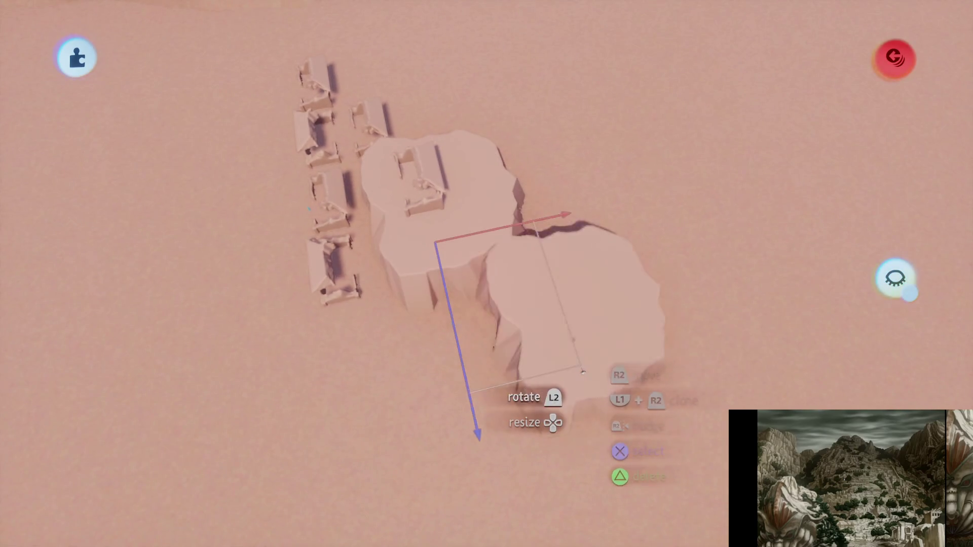
mouse_move(540, 292)
left_mouse_down()
mouse_move(478, 152)
mouse_move(467, 44)
mouse_move(452, 43)
mouse_move(467, 26)
mouse_move(482, 91)
mouse_move(395, 243)
mouse_move(446, 267)
mouse_move(434, 322)
left_mouse_up()
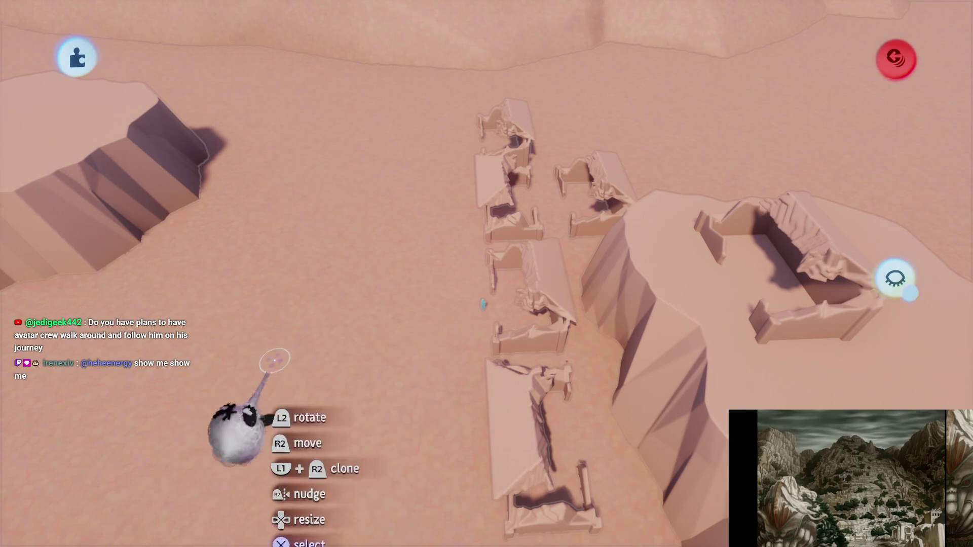
left_click(488, 403)
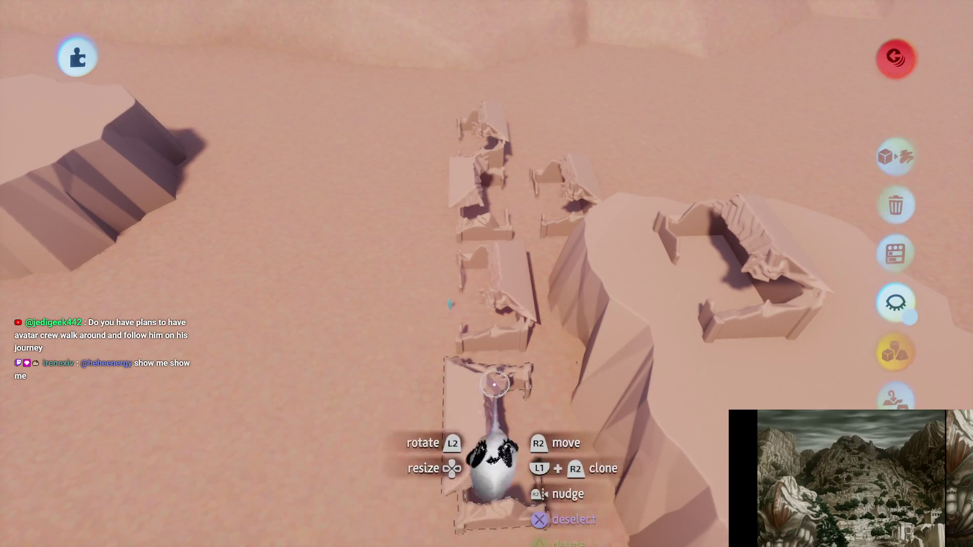
Select four huts in the column and clone them into a parallel column beside it
left_click(490, 304)
left_click(482, 191)
left_click(478, 278)
mouse_move(453, 282)
left_mouse_down()
mouse_move(390, 271)
mouse_move(456, 266)
mouse_move(414, 351)
mouse_move(415, 373)
mouse_move(428, 347)
left_mouse_up()
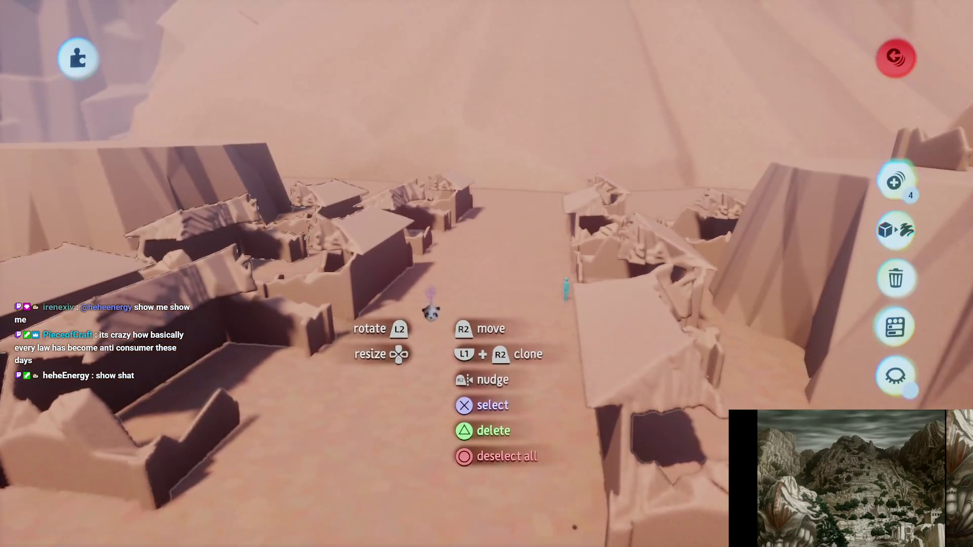
mouse_move(429, 310)
left_mouse_down()
mouse_move(434, 341)
mouse_move(380, 320)
left_mouse_up()
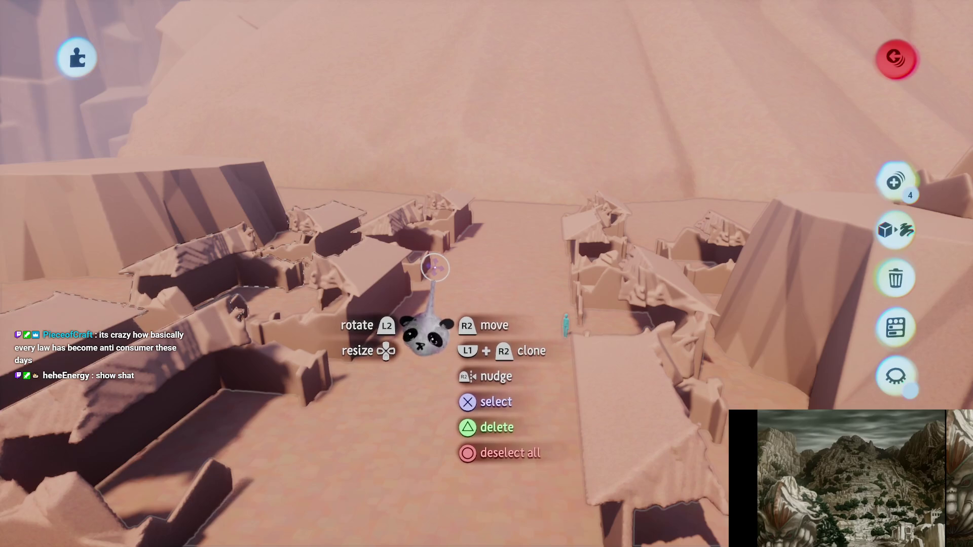
mouse_move(423, 283)
left_mouse_down()
mouse_move(412, 235)
mouse_move(481, 324)
mouse_move(426, 271)
mouse_move(444, 286)
left_mouse_up()
mouse_move(442, 335)
left_mouse_down()
mouse_move(478, 220)
mouse_move(426, 196)
mouse_move(399, 205)
mouse_move(489, 396)
mouse_move(423, 315)
mouse_move(346, 369)
left_mouse_up()
Leave sculpt mode and turn the rock mesa slab to about 113° near the huts
key("Escape")
mouse_move(307, 414)
left_mouse_down()
mouse_move(128, 416)
mouse_move(152, 420)
mouse_move(423, 347)
left_mouse_up()
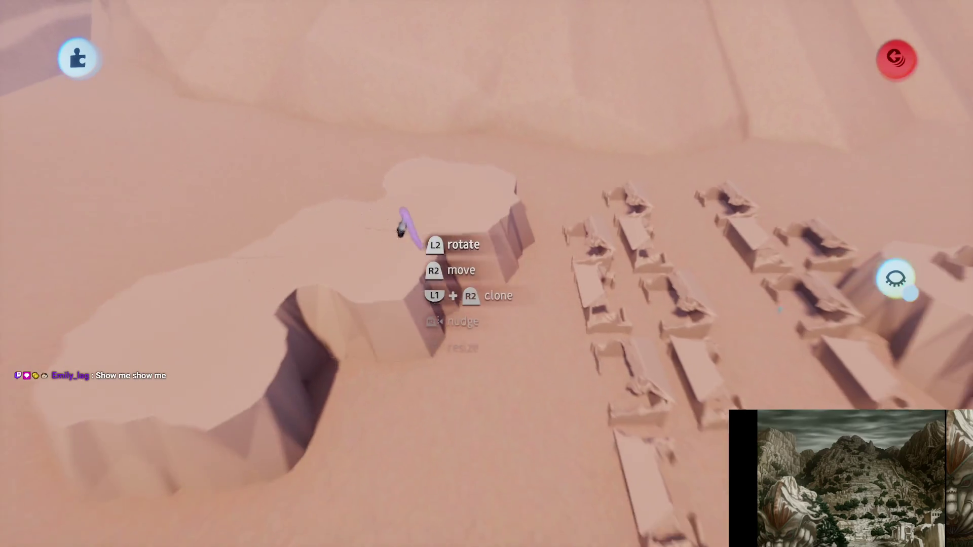
mouse_move(484, 316)
left_mouse_down()
mouse_move(434, 374)
mouse_move(439, 314)
mouse_move(432, 469)
mouse_move(373, 267)
left_mouse_up()
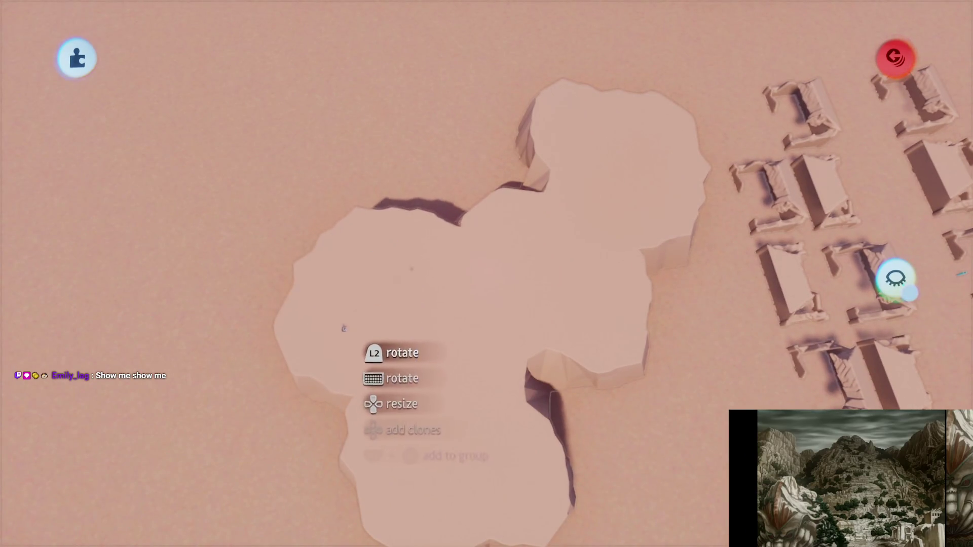
mouse_move(440, 177)
left_mouse_down()
mouse_move(484, 261)
mouse_move(446, 243)
mouse_move(444, 231)
mouse_move(452, 253)
left_mouse_up()
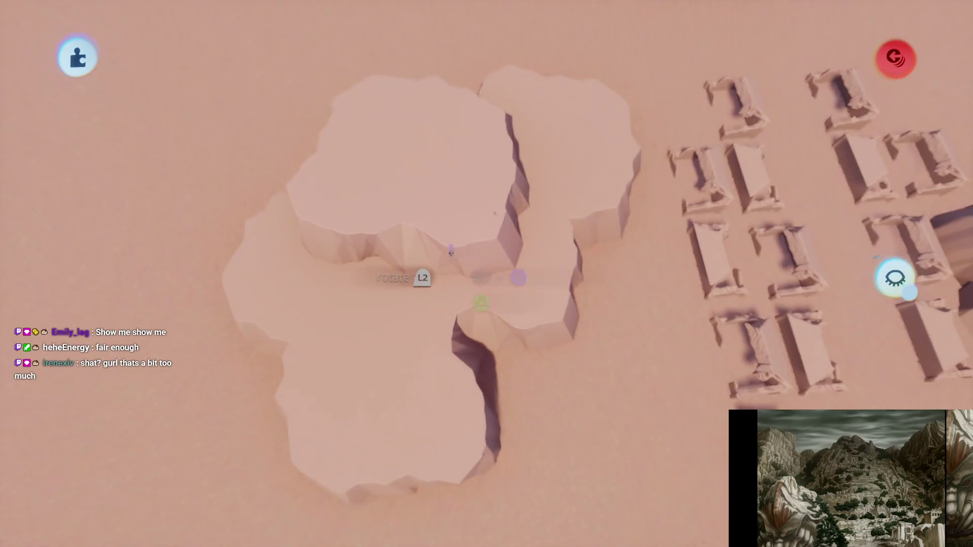
mouse_move(438, 195)
left_mouse_down()
mouse_move(423, 204)
mouse_move(449, 294)
mouse_move(428, 326)
mouse_move(462, 316)
mouse_move(457, 330)
mouse_move(449, 276)
mouse_move(462, 304)
mouse_move(426, 276)
mouse_move(436, 289)
left_mouse_up()
left_click_drag(398, 327, 300, 366)
Turn a hut sideways by 90° and clone it into a row extending upward
mouse_move(454, 294)
left_mouse_down()
mouse_move(444, 261)
mouse_move(417, 278)
mouse_move(288, 299)
left_mouse_up()
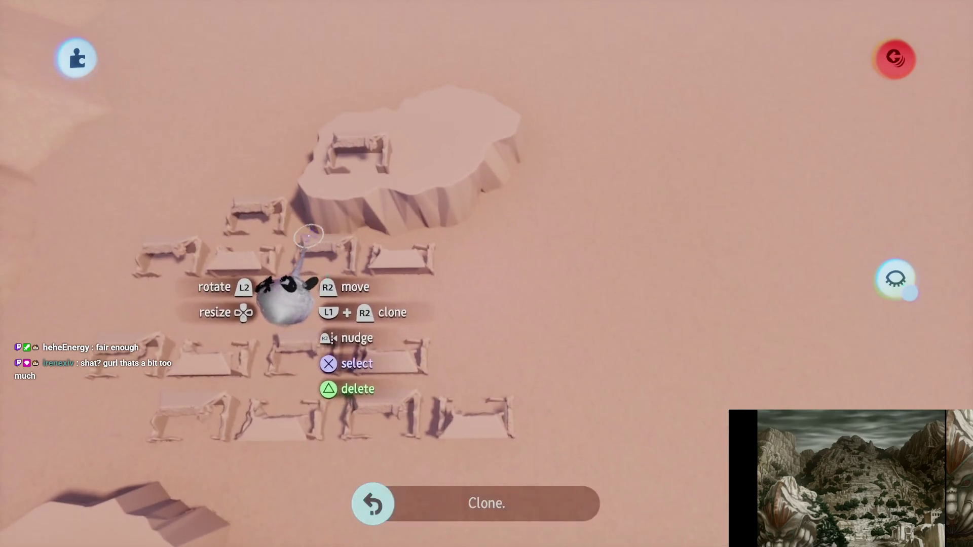
left_click(323, 245)
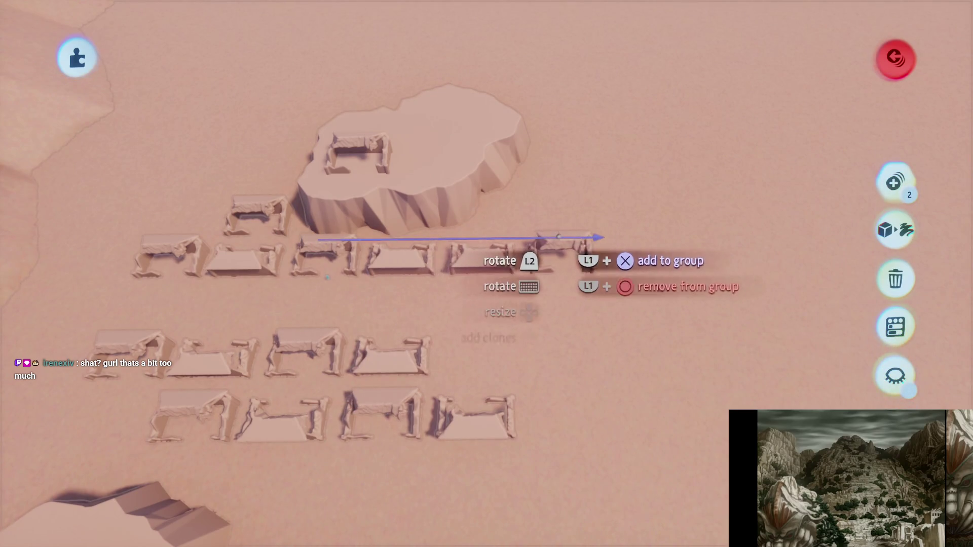
mouse_move(558, 259)
left_mouse_down()
mouse_move(510, 304)
mouse_move(528, 315)
mouse_move(445, 197)
left_mouse_up()
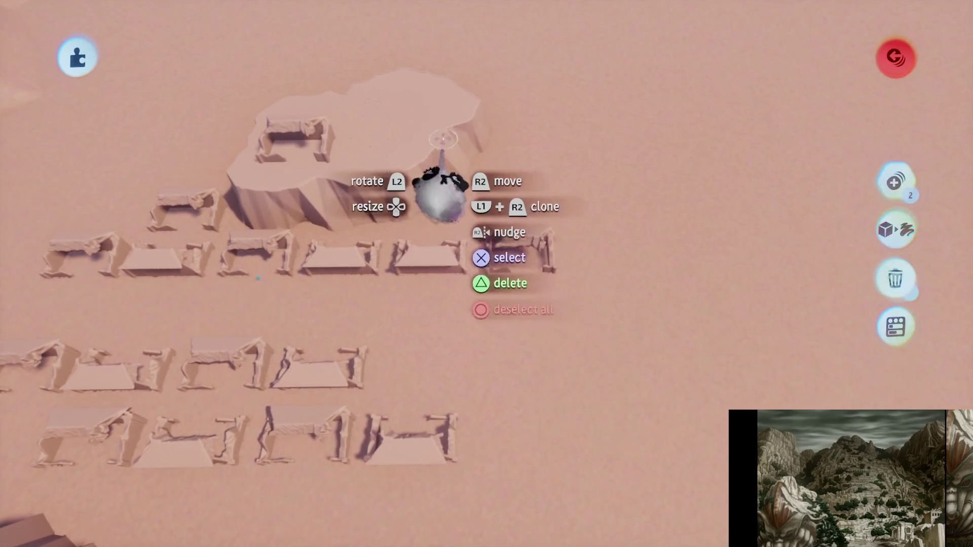
mouse_move(414, 113)
left_mouse_down()
mouse_move(478, 228)
mouse_move(506, 255)
mouse_move(498, 216)
left_mouse_up()
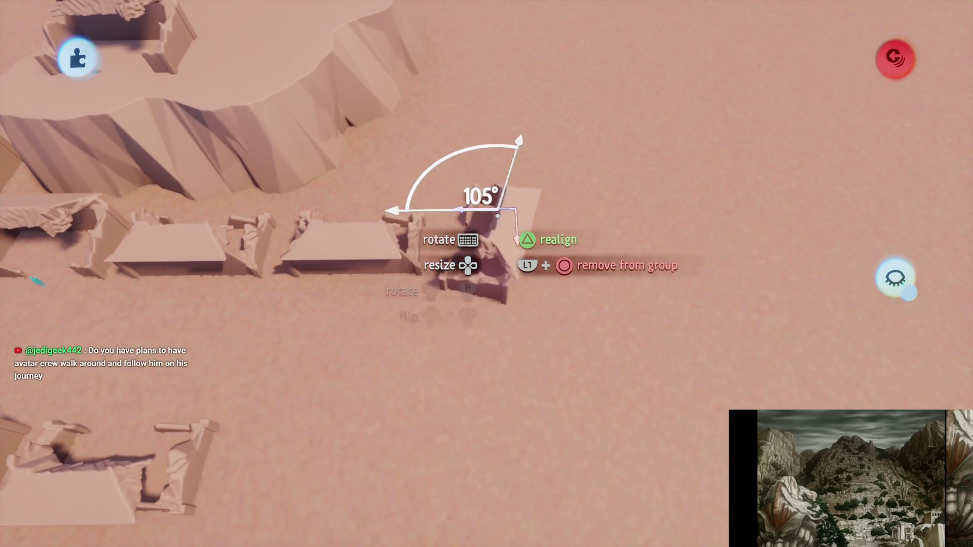
mouse_move(463, 216)
left_mouse_down()
mouse_move(387, 213)
mouse_move(485, 341)
mouse_move(510, 421)
left_mouse_up()
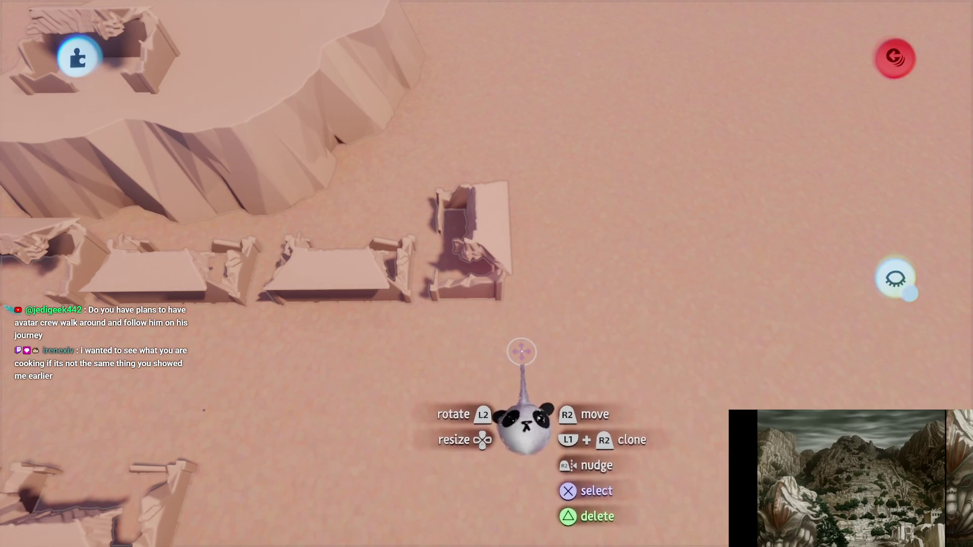
mouse_move(519, 357)
left_mouse_down()
mouse_move(521, 284)
mouse_move(456, 370)
mouse_move(467, 326)
mouse_move(478, 321)
left_mouse_up()
mouse_move(477, 369)
left_mouse_down()
mouse_move(464, 233)
mouse_move(451, 390)
mouse_move(480, 370)
mouse_move(512, 256)
mouse_move(501, 288)
mouse_move(544, 319)
mouse_move(375, 319)
mouse_move(374, 306)
mouse_move(329, 318)
left_mouse_up()
Clone another hut leftward into a row of three huts
left_click(544, 320)
mouse_move(514, 341)
left_mouse_down()
mouse_move(412, 282)
mouse_move(428, 330)
mouse_move(458, 359)
mouse_move(474, 272)
mouse_move(445, 391)
mouse_move(349, 433)
left_mouse_up()
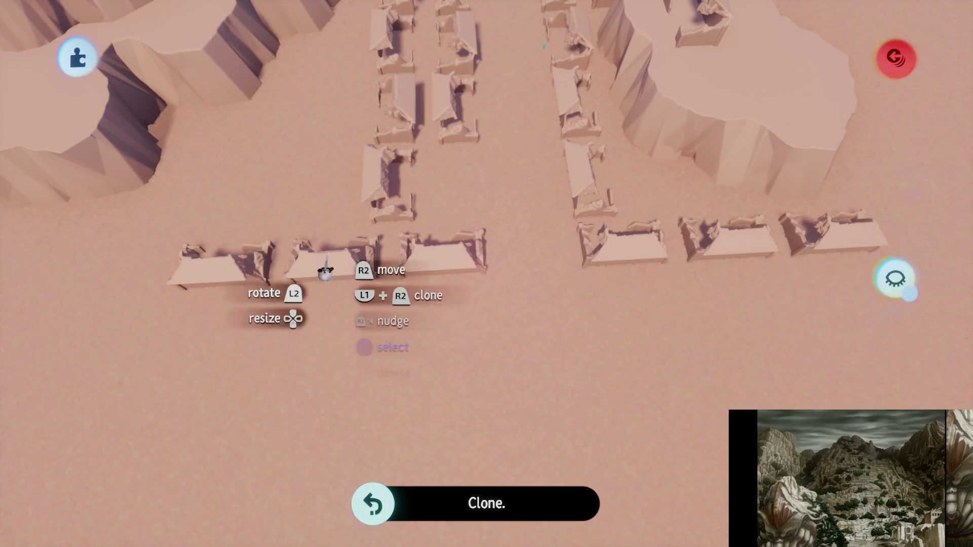
mouse_move(357, 266)
left_mouse_down()
mouse_move(504, 326)
mouse_move(526, 401)
left_mouse_up()
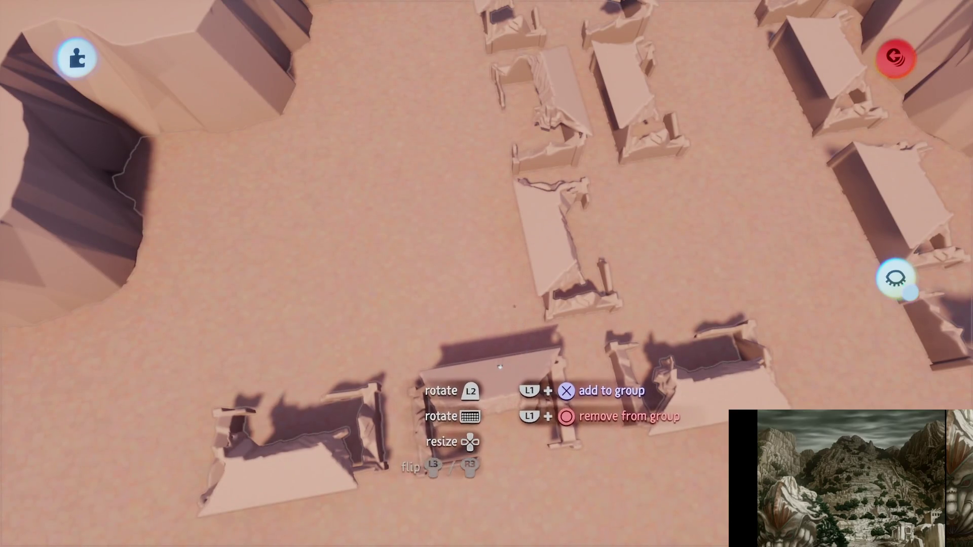
mouse_move(499, 366)
left_mouse_down()
mouse_move(474, 343)
mouse_move(435, 239)
mouse_move(467, 348)
mouse_move(492, 285)
mouse_move(470, 251)
left_mouse_up()
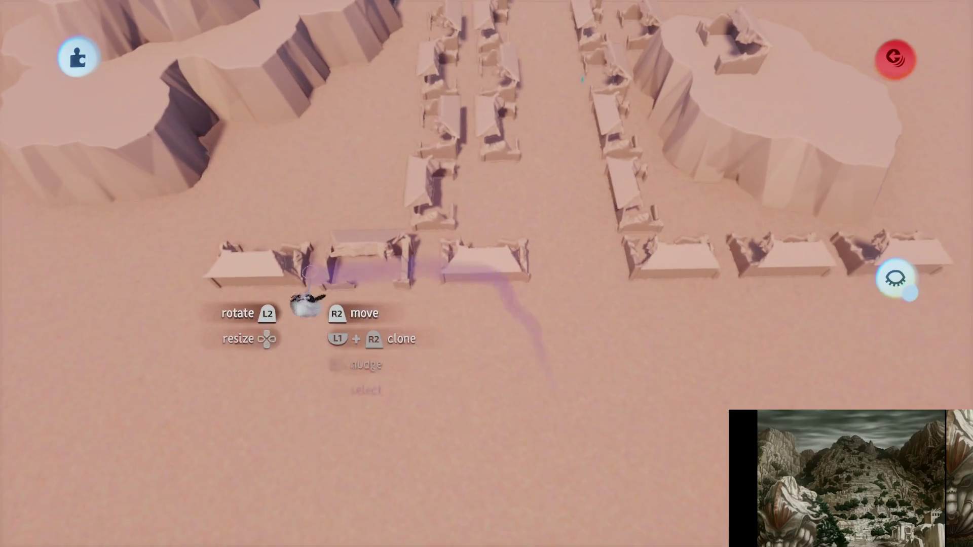
Move a pair of huts below the row and clone the pair to the left
left_click(341, 314)
mouse_move(341, 314)
left_mouse_down()
mouse_move(491, 400)
mouse_move(479, 399)
left_mouse_up()
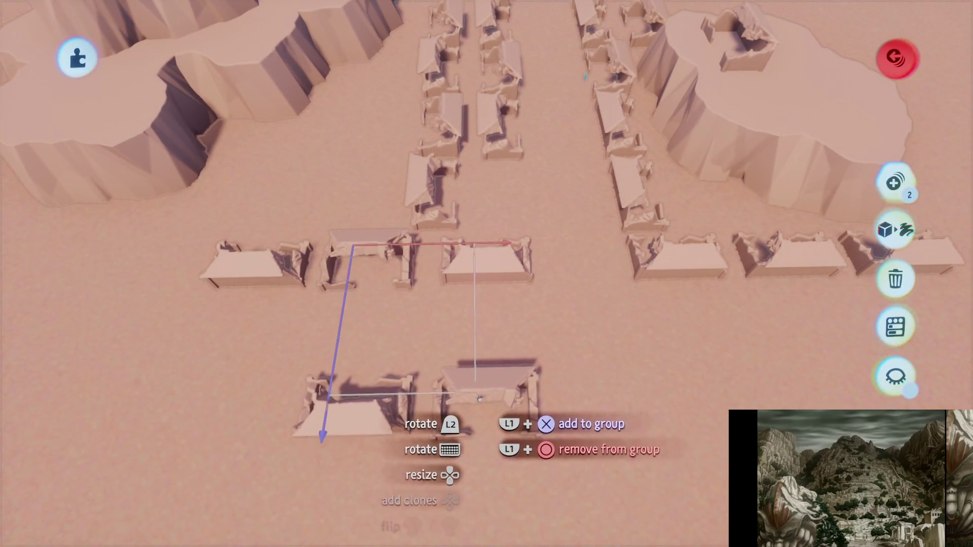
key("Left")
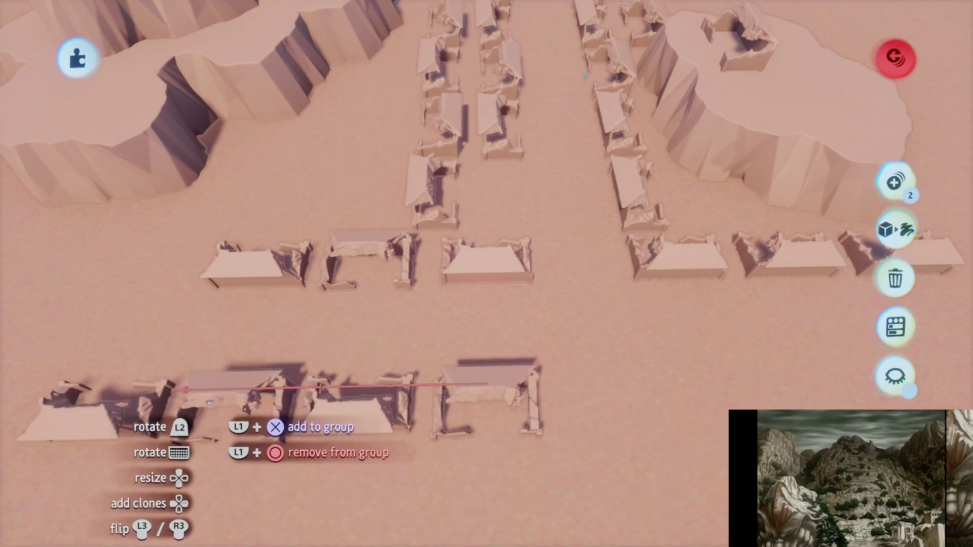
key("Left")
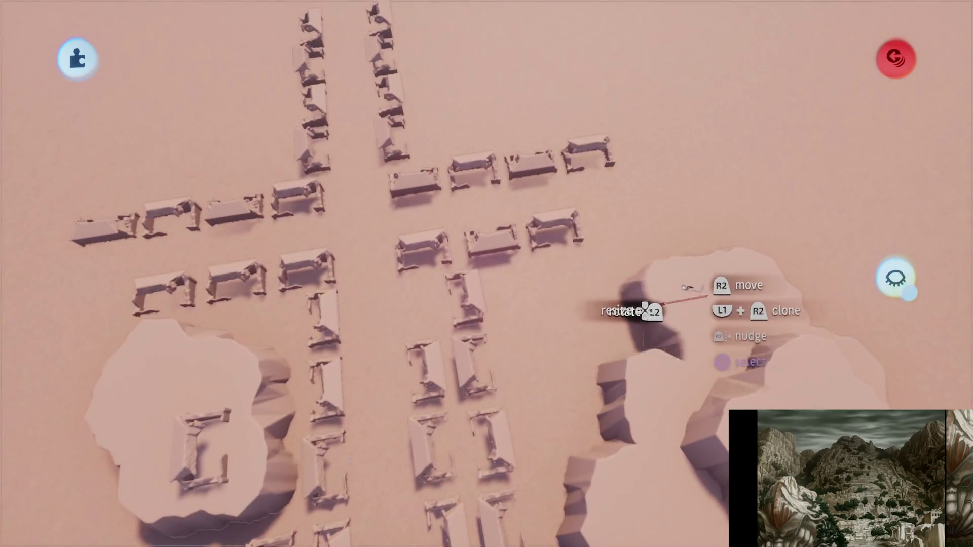
Rotate the rock mesa at the hut grid's edge by about 52°
left_click_drag(494, 163, 570, 88)
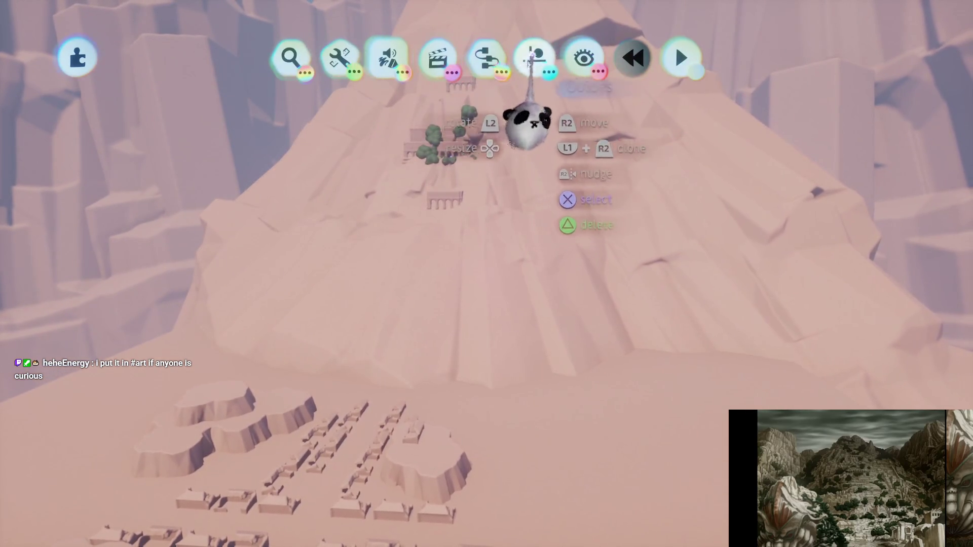
Open the guides tools, then close them and leave sculpt mode
left_click(535, 58)
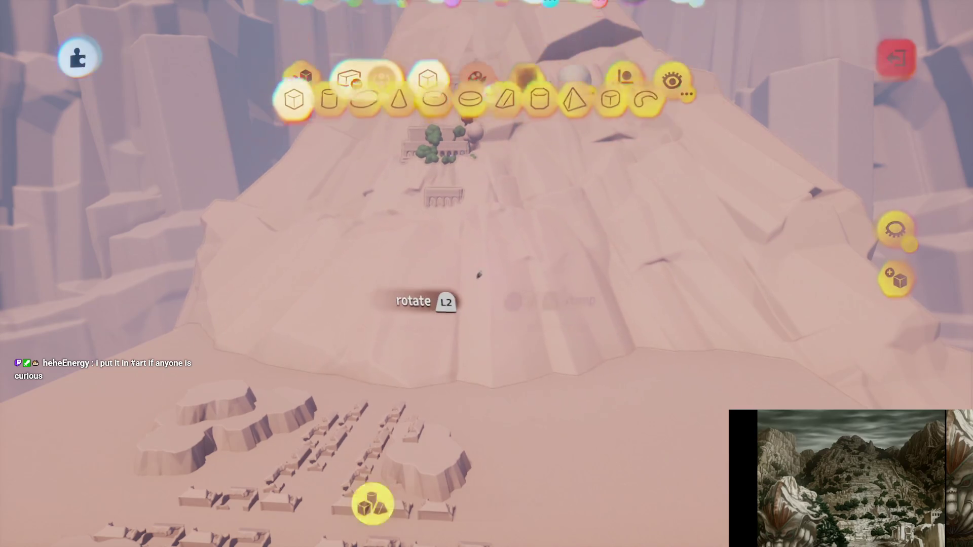
key("Escape")
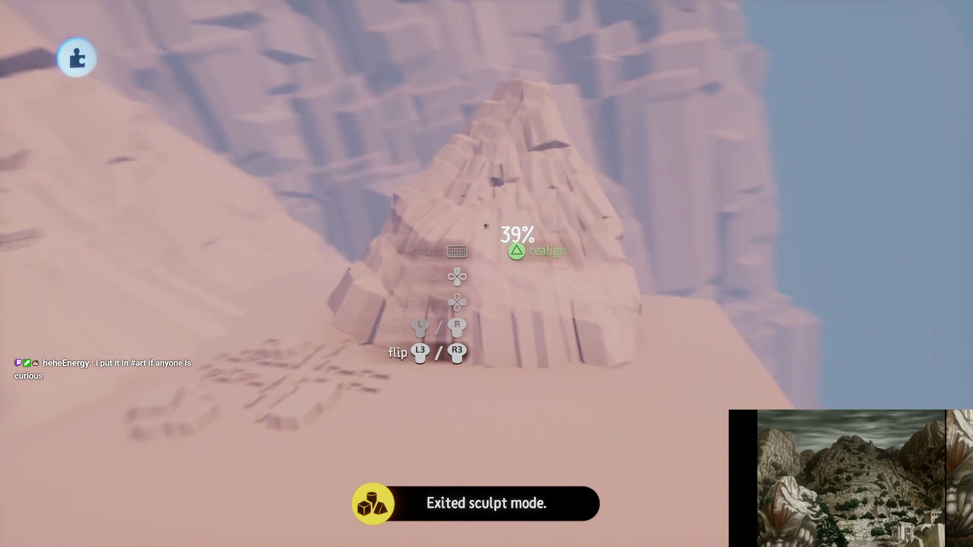
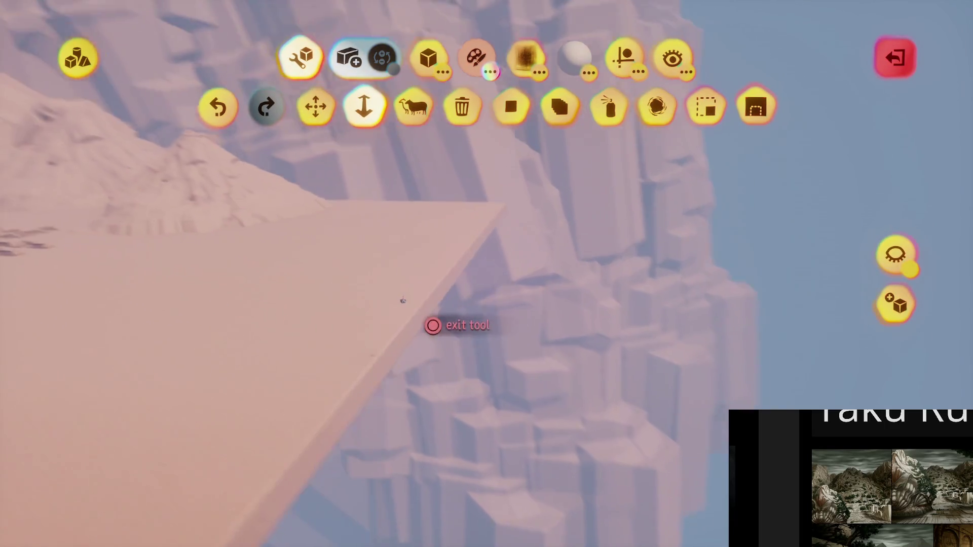
Leave sculpt mode on the platform and bring up the scene edit tool row
key("Escape")
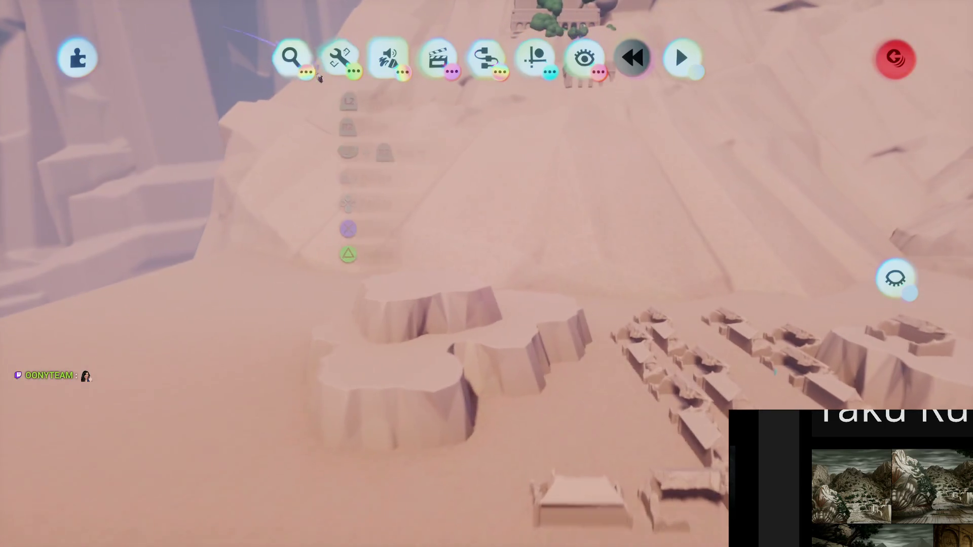
left_click(338, 58)
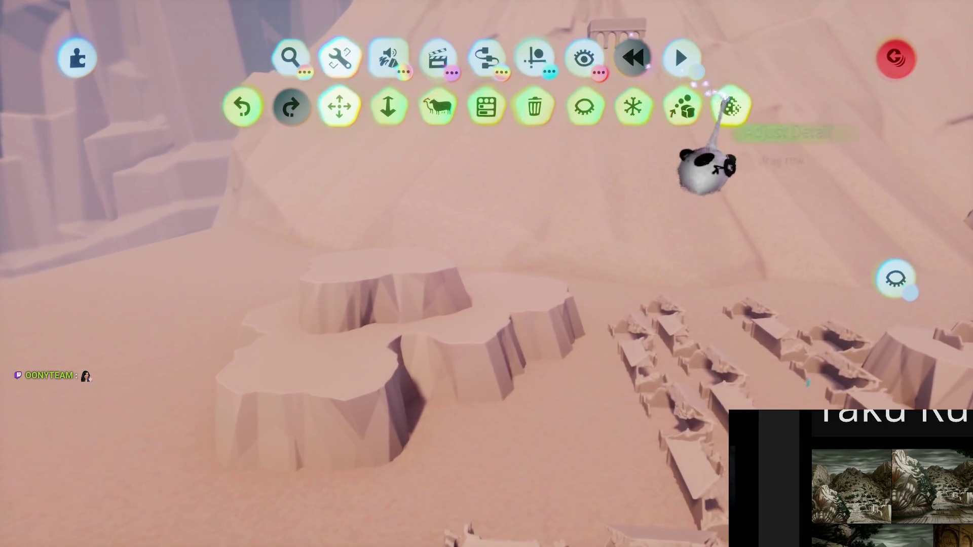
Cancel Reduce Detail, then sculpt the town plateau with a cylinder shape and exit sculpting
left_click(732, 106)
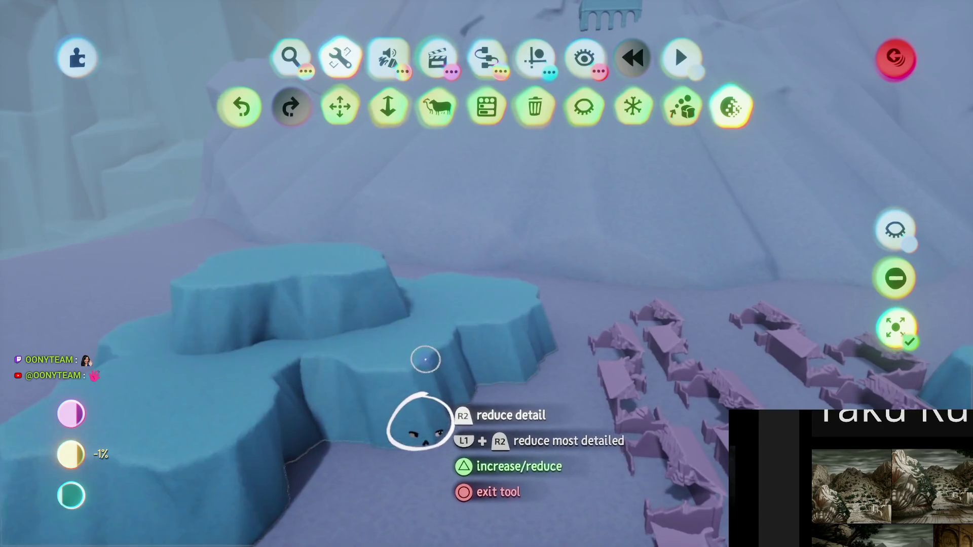
key("Escape")
scroll(366, 192, "down", 10)
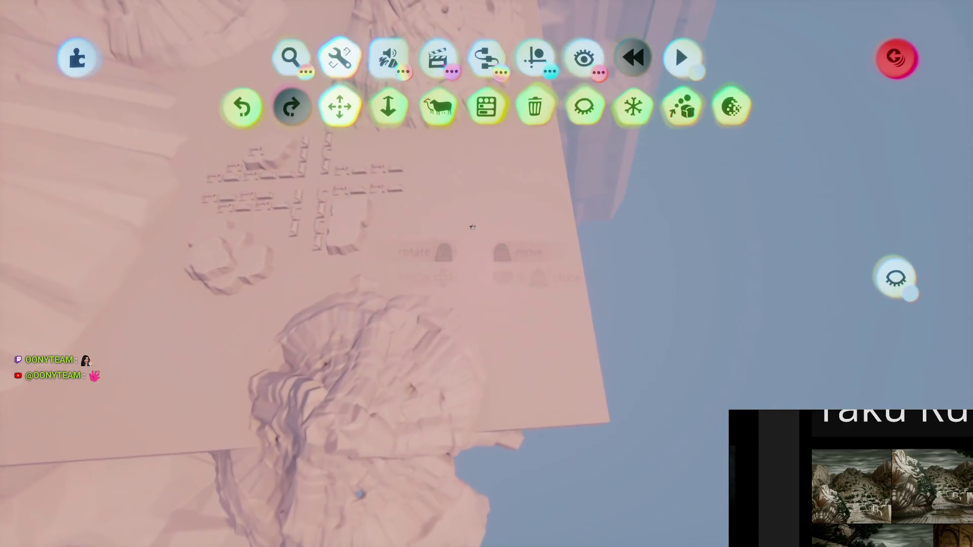
left_click(299, 107)
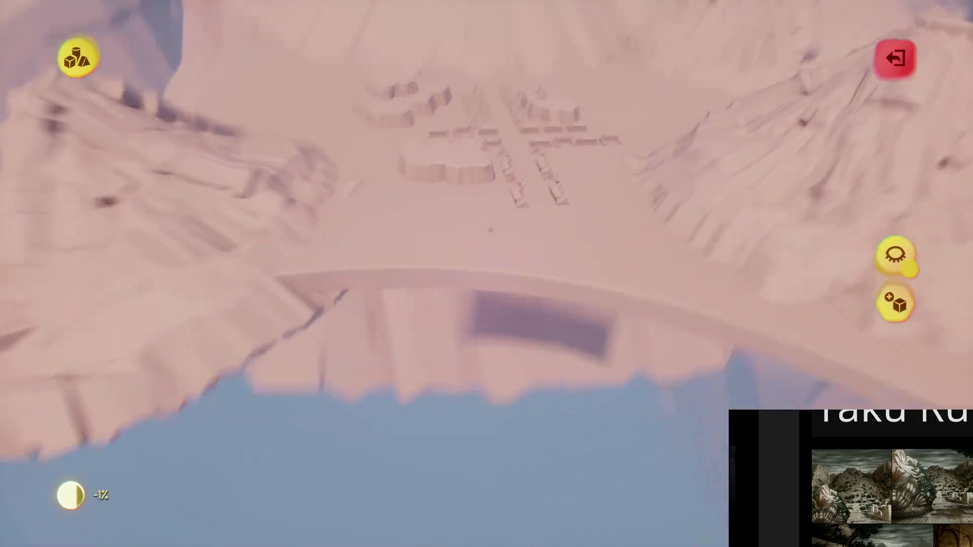
key("Escape")
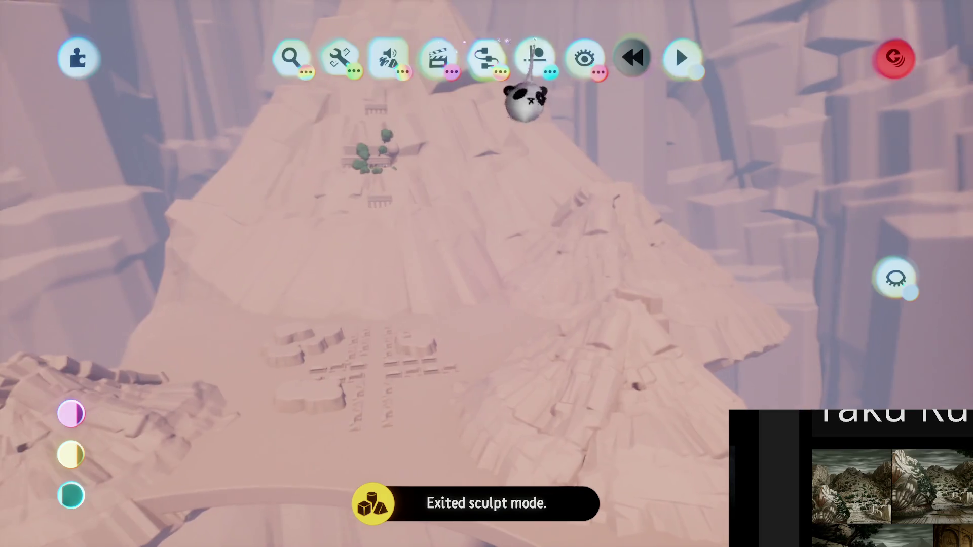
Grab the sculpture and shrink it to about 34% of its size
left_click(525, 101)
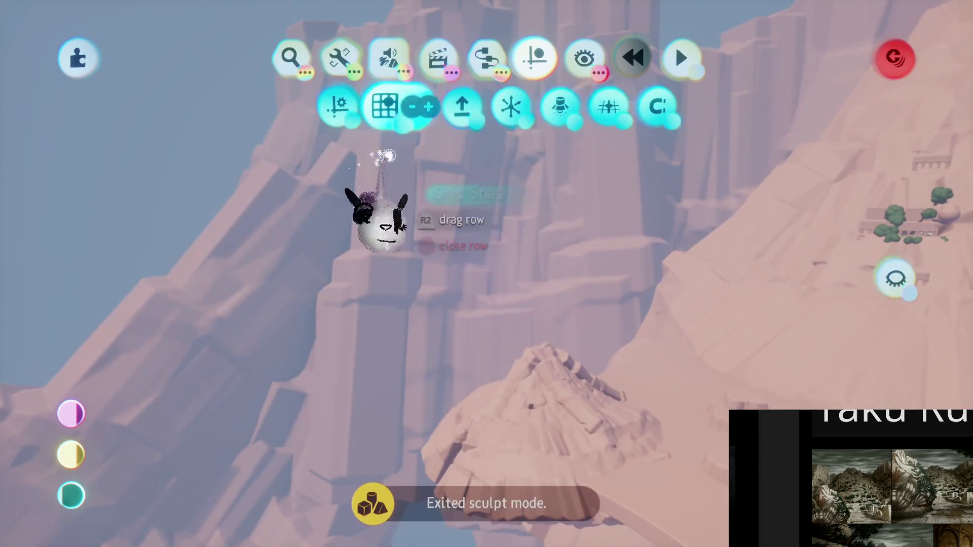
key("Escape")
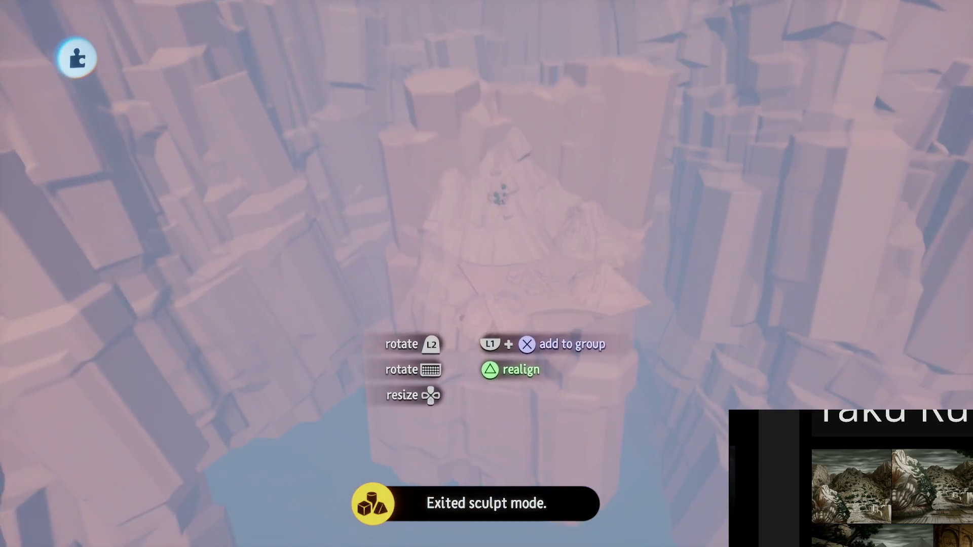
mouse_move(499, 197)
left_mouse_down()
mouse_move(456, 326)
mouse_move(494, 324)
mouse_move(451, 246)
mouse_move(429, 240)
mouse_move(448, 224)
mouse_move(438, 245)
mouse_move(416, 252)
mouse_move(431, 310)
mouse_move(391, 364)
mouse_move(415, 332)
mouse_move(398, 343)
mouse_move(402, 305)
mouse_move(434, 282)
mouse_move(428, 261)
mouse_move(373, 202)
mouse_move(456, 278)
mouse_move(441, 299)
mouse_move(459, 301)
mouse_move(425, 417)
left_mouse_up()
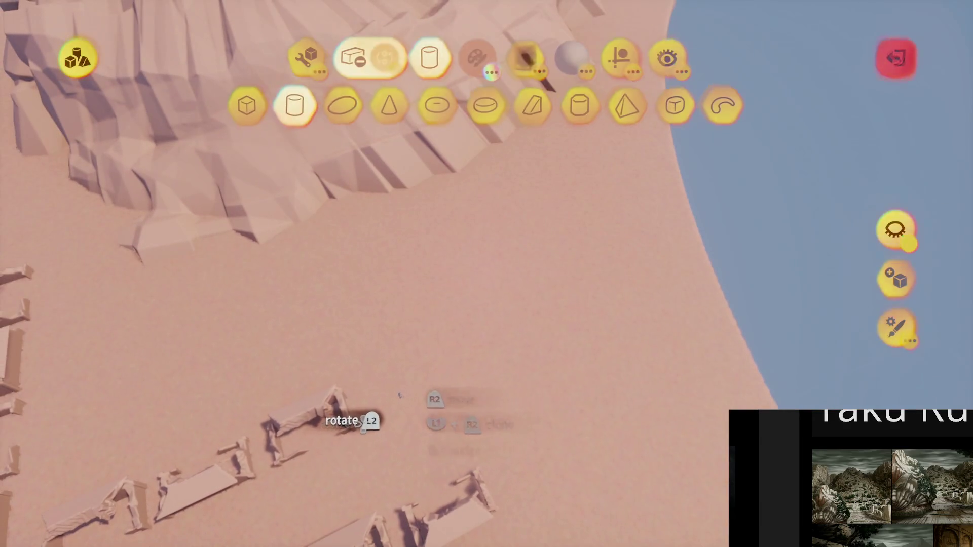
Set the small piece by the shoreline and rotate it slightly
key("Escape")
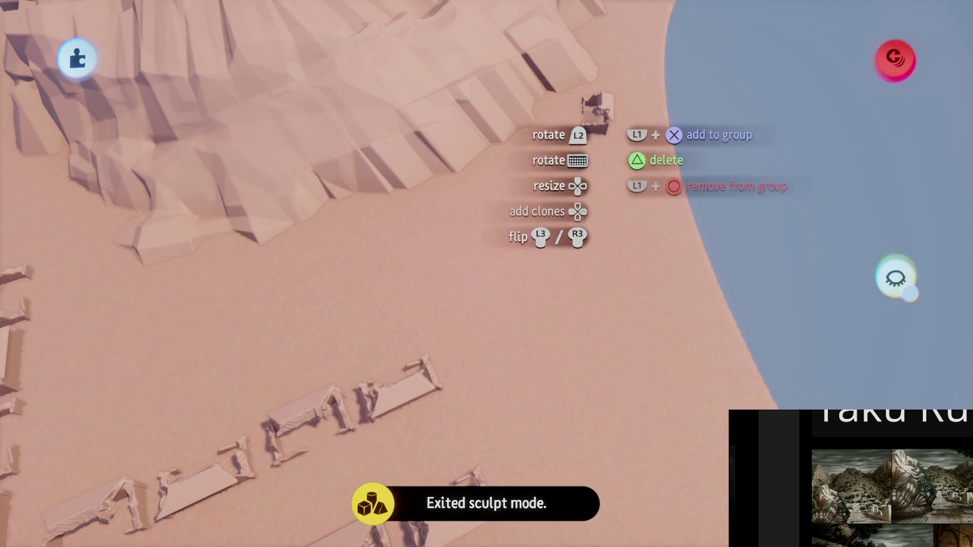
mouse_move(576, 199)
left_mouse_down()
mouse_move(548, 228)
mouse_move(527, 124)
left_mouse_up()
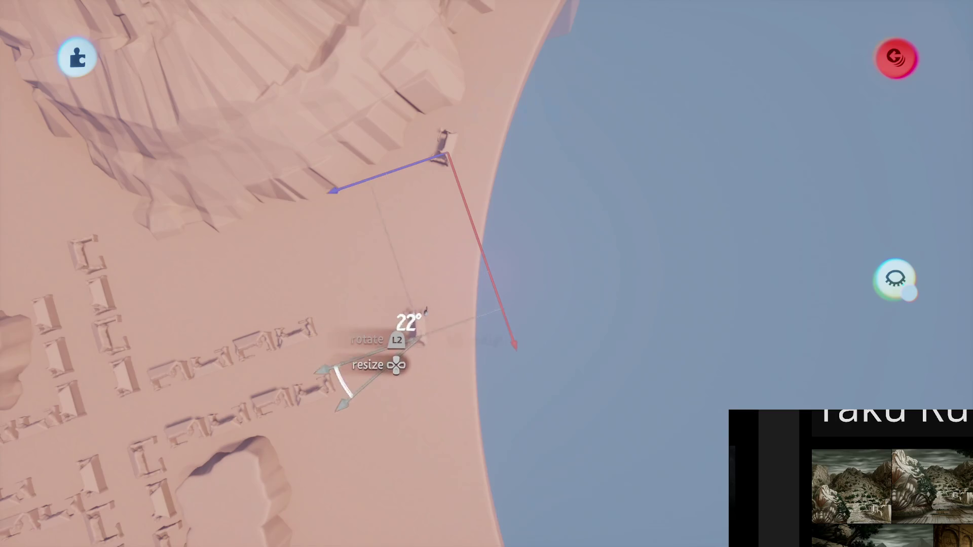
mouse_move(431, 309)
left_mouse_down()
mouse_move(445, 337)
mouse_move(482, 351)
left_mouse_up()
mouse_move(387, 125)
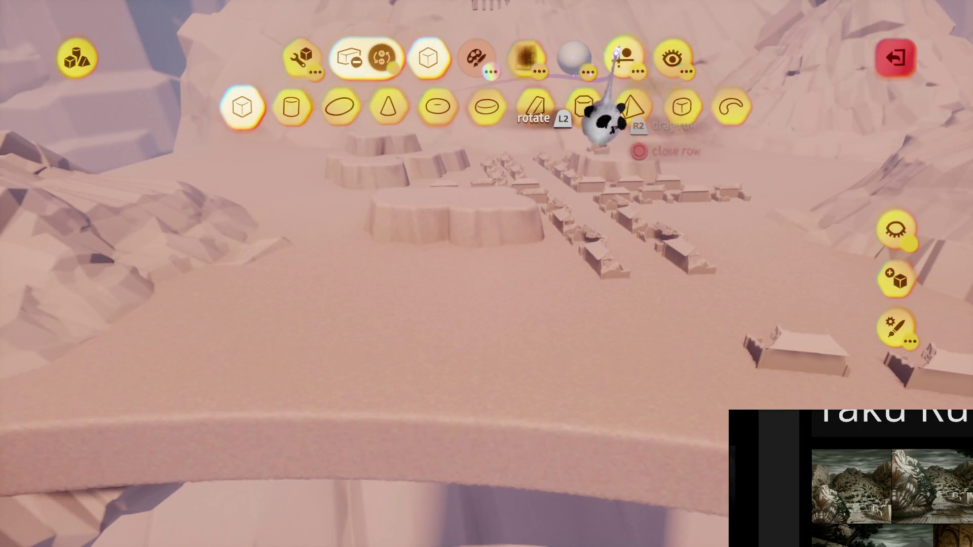
Stamp a subtractive cube cut-out into the plateau's front edge and inspect it from several angles
mouse_move(364, 144)
left_mouse_down()
mouse_move(442, 325)
mouse_move(413, 392)
mouse_move(426, 371)
mouse_move(421, 350)
mouse_move(441, 374)
mouse_move(422, 376)
mouse_move(427, 390)
mouse_move(459, 398)
left_mouse_up()
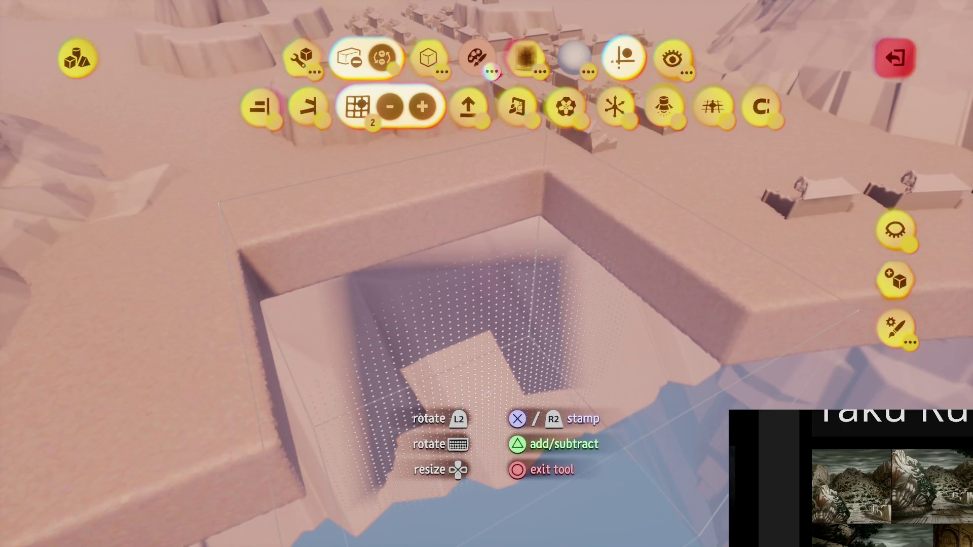
mouse_move(469, 285)
left_mouse_down()
mouse_move(396, 218)
mouse_move(505, 124)
left_mouse_up()
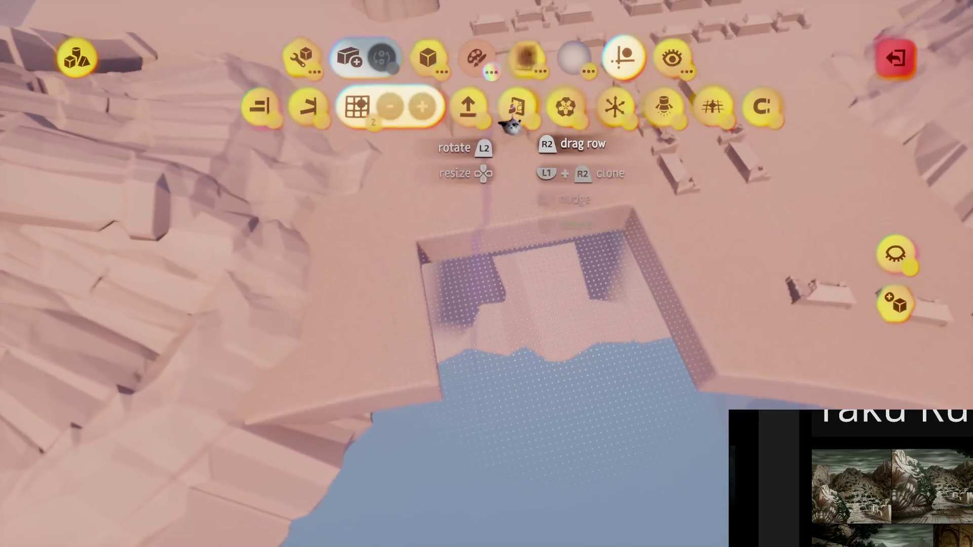
left_click_drag(462, 183, 414, 212)
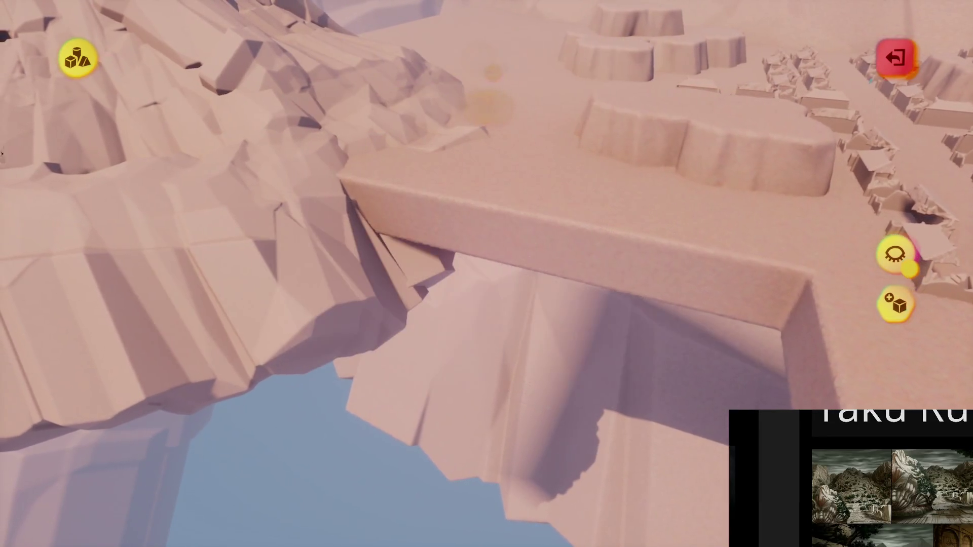
mouse_move(489, 107)
left_mouse_down()
mouse_move(461, 259)
mouse_move(439, 247)
mouse_move(441, 328)
left_mouse_up()
mouse_move(453, 264)
left_mouse_down()
mouse_move(461, 294)
mouse_move(489, 322)
left_mouse_up()
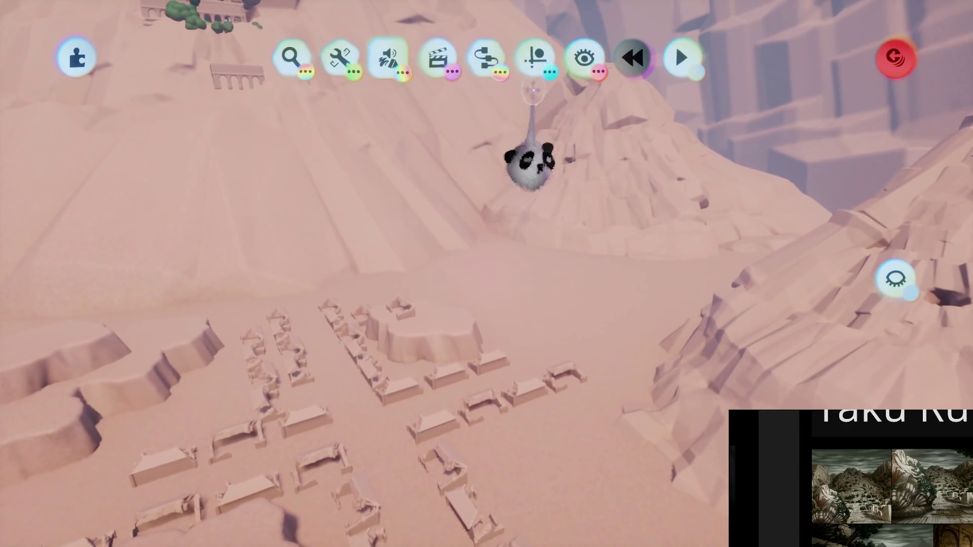
Enlarge the flat rock terrace to about 465% and move it up the slope
left_click(534, 58)
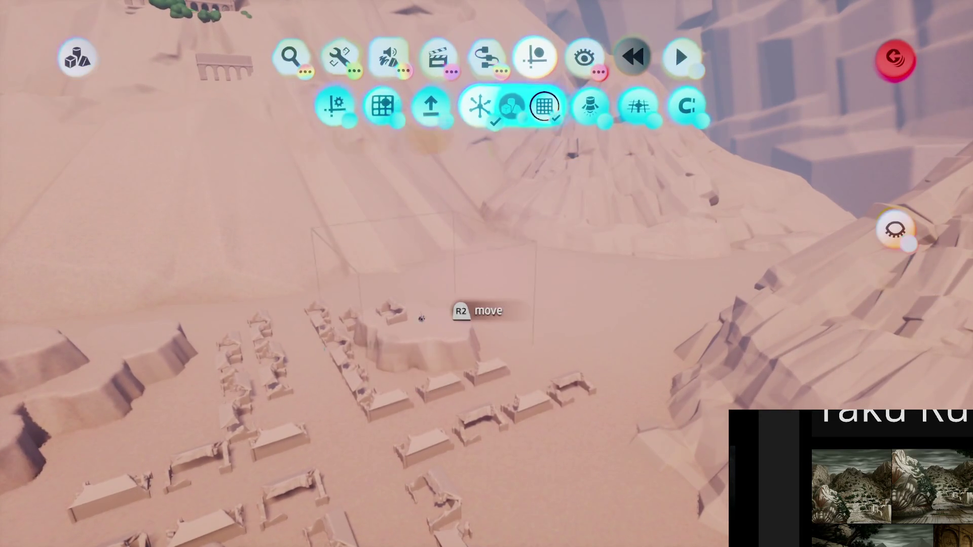
key("Escape")
key("Escape")
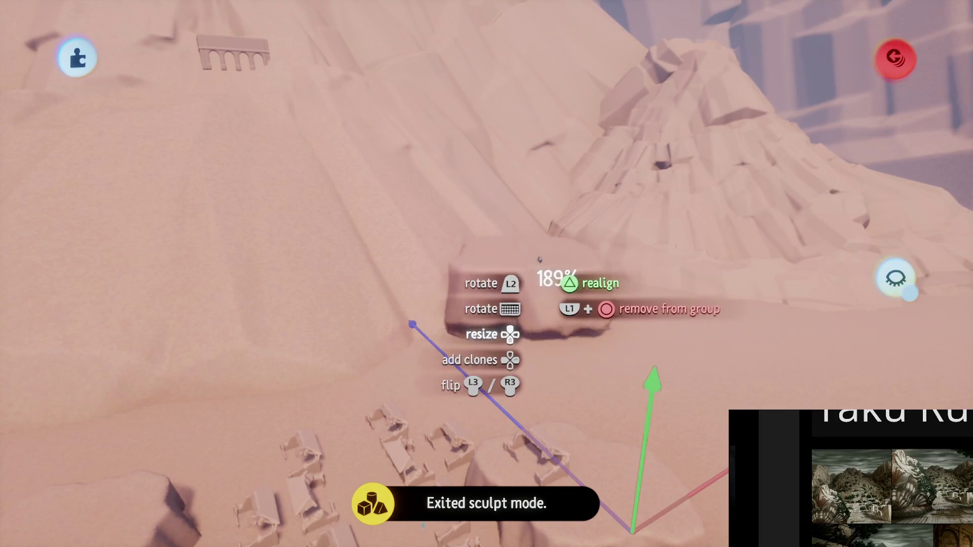
left_click_drag(499, 278, 463, 218)
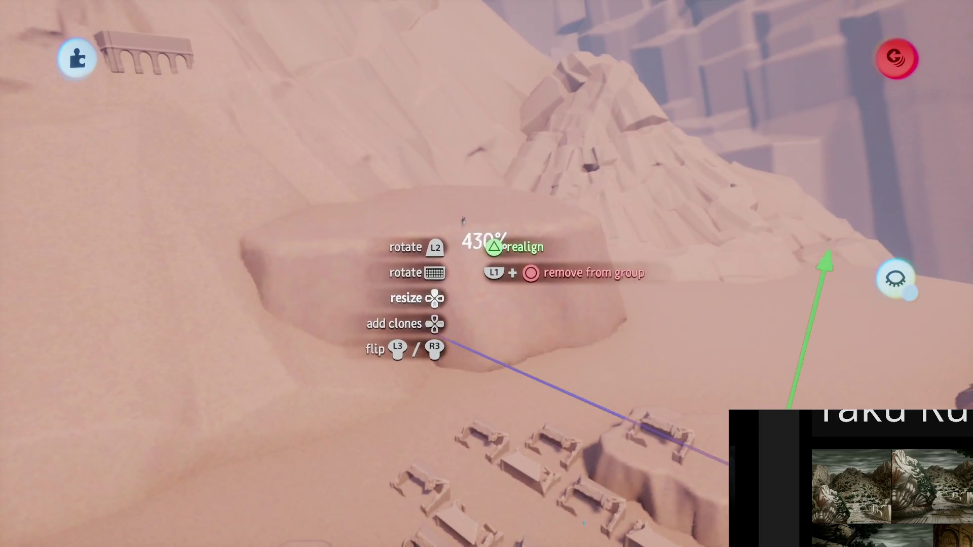
mouse_move(462, 262)
left_mouse_down()
mouse_move(472, 228)
mouse_move(461, 235)
mouse_move(543, 243)
mouse_move(489, 202)
left_mouse_up()
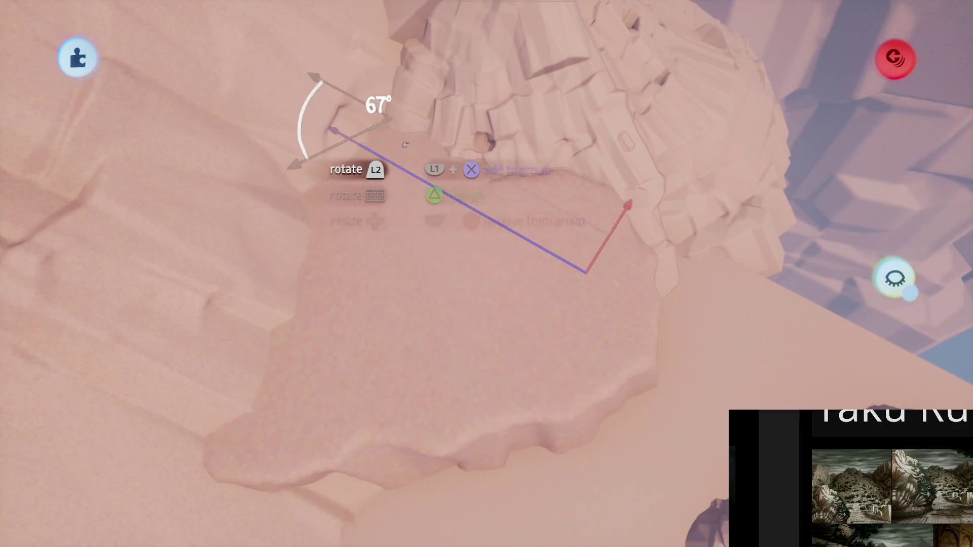
Rotate the terrace to about 81° beside the village houses
mouse_move(457, 174)
left_mouse_down()
mouse_move(486, 306)
mouse_move(522, 121)
mouse_move(482, 225)
mouse_move(490, 275)
left_mouse_up()
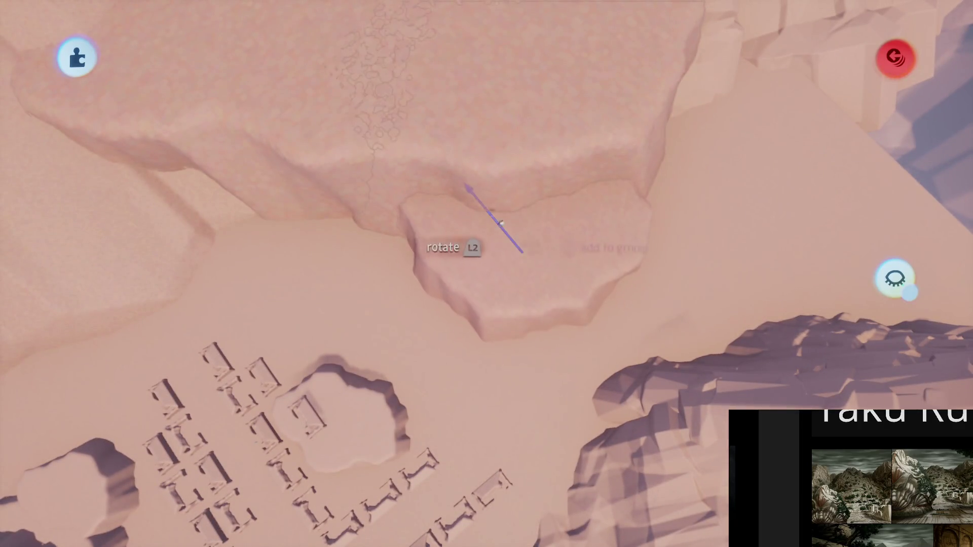
mouse_move(449, 198)
left_mouse_down()
mouse_move(279, 236)
mouse_move(261, 163)
left_mouse_up()
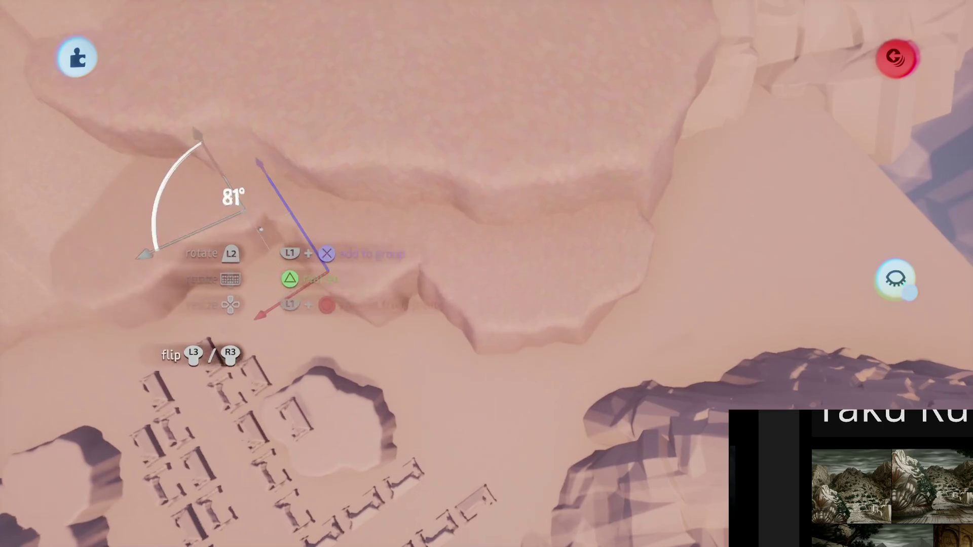
mouse_move(337, 241)
left_mouse_down()
mouse_move(387, 298)
mouse_move(499, 246)
left_mouse_up()
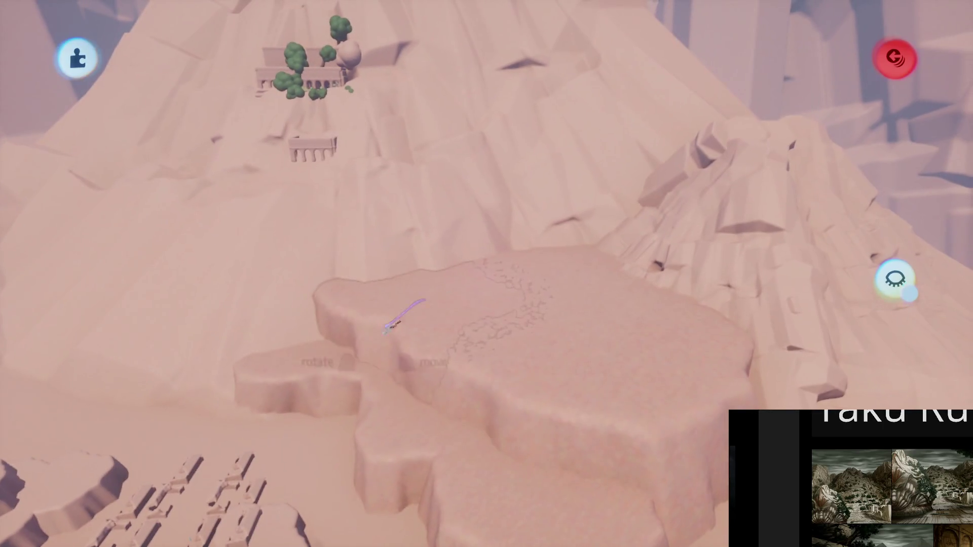
mouse_move(390, 321)
left_mouse_down()
mouse_move(450, 245)
mouse_move(471, 274)
mouse_move(471, 295)
left_mouse_up()
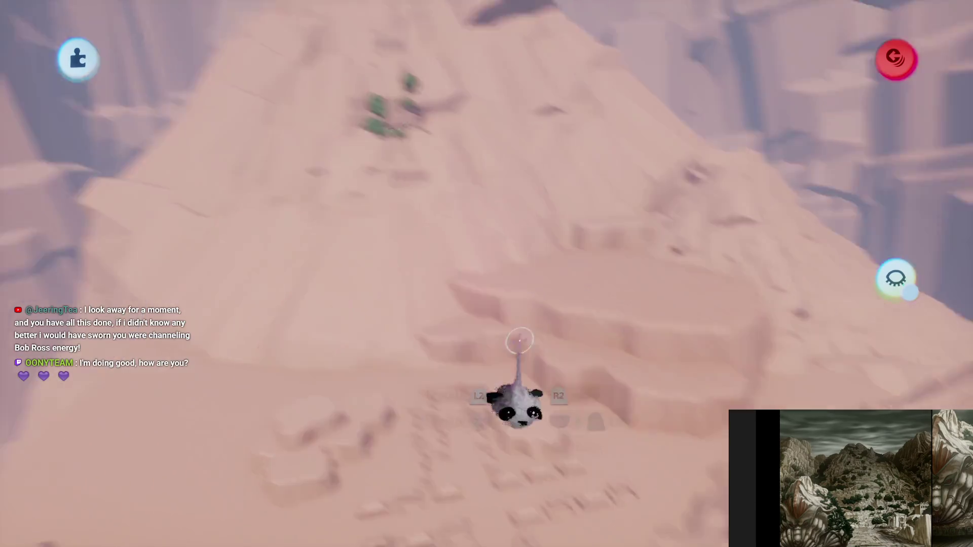
Check the Sun & Sky settings, close them, and bring up the primitive shapes menu
mouse_move(332, 277)
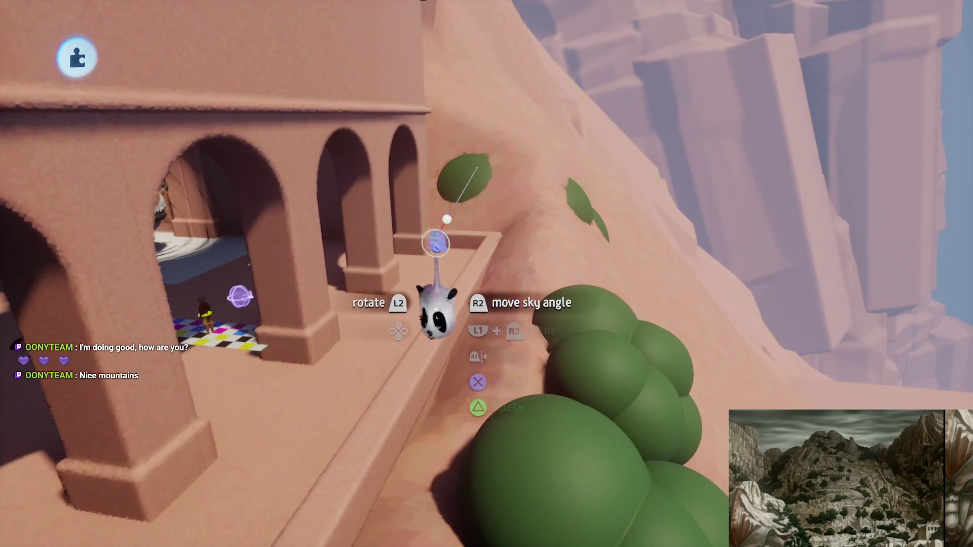
left_click(435, 242)
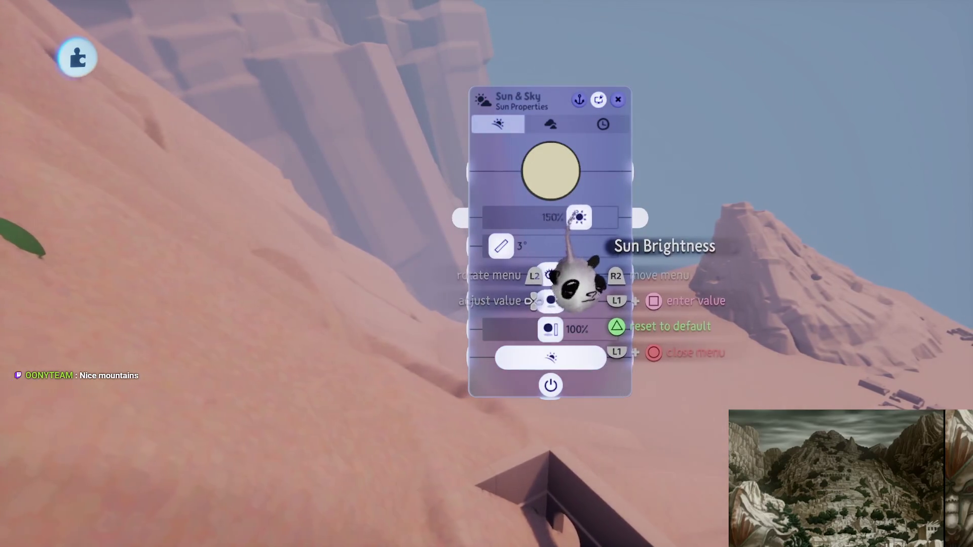
key("Escape")
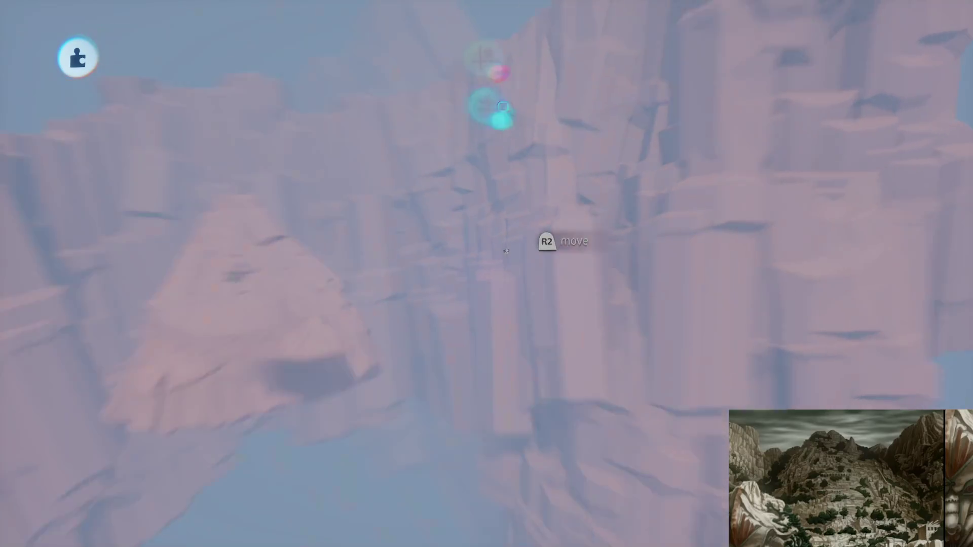
key("Tab")
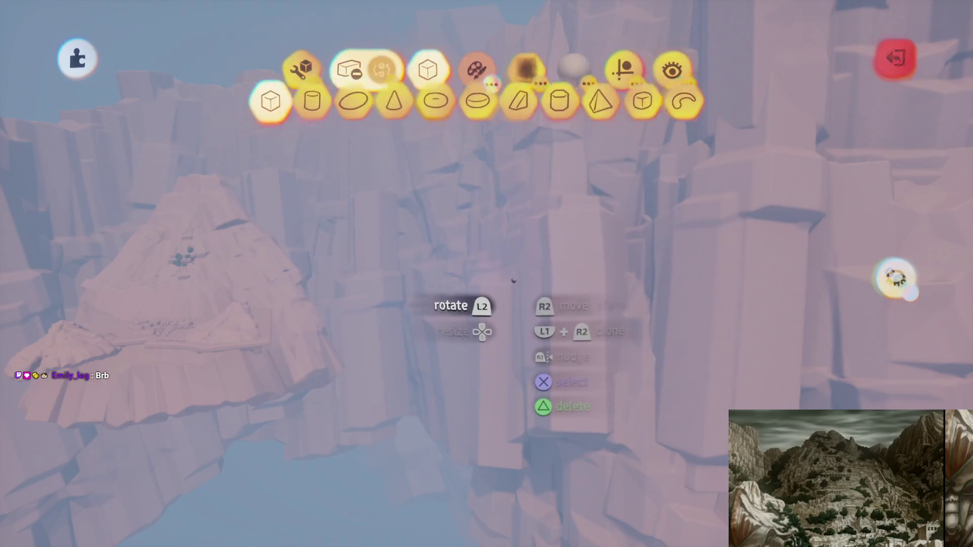
Carry the rock ledge block across the cliffs and up to the rock wall
mouse_move(507, 264)
left_mouse_down()
mouse_move(452, 234)
mouse_move(449, 246)
mouse_move(464, 256)
mouse_move(473, 231)
mouse_move(460, 248)
mouse_move(465, 190)
mouse_move(454, 274)
left_mouse_up()
mouse_move(489, 350)
left_mouse_down()
mouse_move(489, 332)
mouse_move(583, 314)
mouse_move(503, 292)
mouse_move(472, 157)
mouse_move(512, 196)
mouse_move(490, 256)
mouse_move(480, 182)
left_mouse_up()
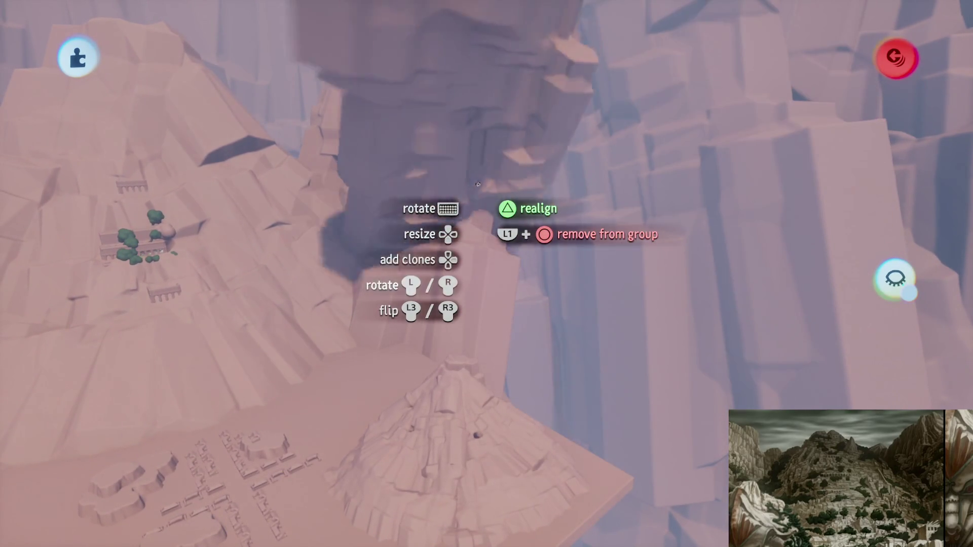
mouse_move(480, 182)
left_mouse_down()
mouse_move(475, 284)
mouse_move(486, 253)
mouse_move(467, 194)
mouse_move(489, 146)
mouse_move(533, 195)
left_mouse_up()
left_click_drag(528, 266, 521, 281)
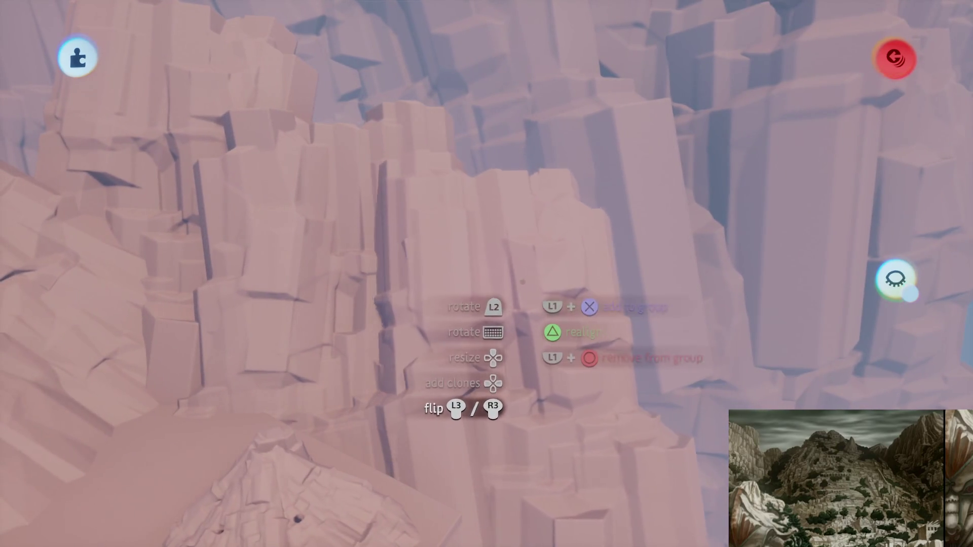
mouse_move(547, 362)
left_mouse_down()
mouse_move(477, 83)
mouse_move(432, 113)
mouse_move(442, 112)
mouse_move(445, 167)
left_mouse_up()
mouse_move(445, 250)
left_mouse_down()
mouse_move(469, 217)
mouse_move(467, 335)
mouse_move(449, 320)
left_mouse_up()
mouse_move(459, 270)
left_mouse_down()
mouse_move(504, 238)
mouse_move(516, 394)
left_mouse_up()
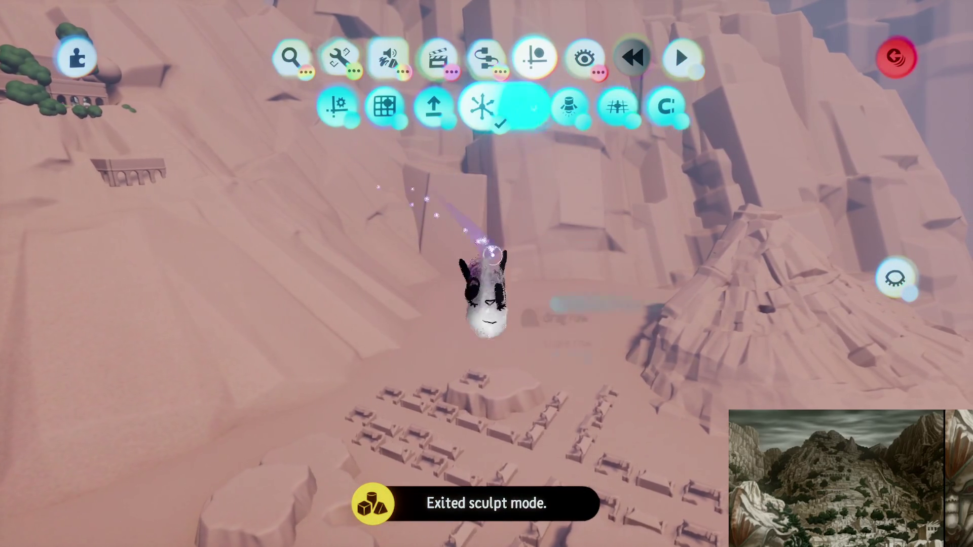
Rotate the ledge slab to about 35° against the cliff and release it
mouse_move(508, 393)
left_mouse_down()
mouse_move(462, 246)
mouse_move(369, 288)
mouse_move(298, 260)
mouse_move(325, 242)
mouse_move(318, 226)
mouse_move(330, 236)
left_mouse_up()
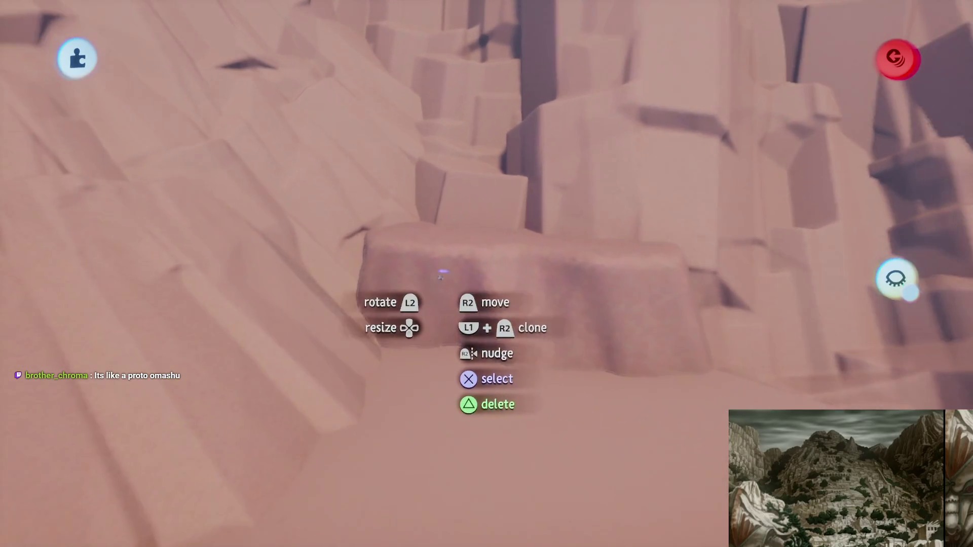
mouse_move(427, 326)
left_mouse_down()
mouse_move(511, 278)
mouse_move(604, 309)
mouse_move(585, 342)
mouse_move(577, 340)
mouse_move(552, 313)
mouse_move(568, 306)
mouse_move(387, 220)
left_mouse_up()
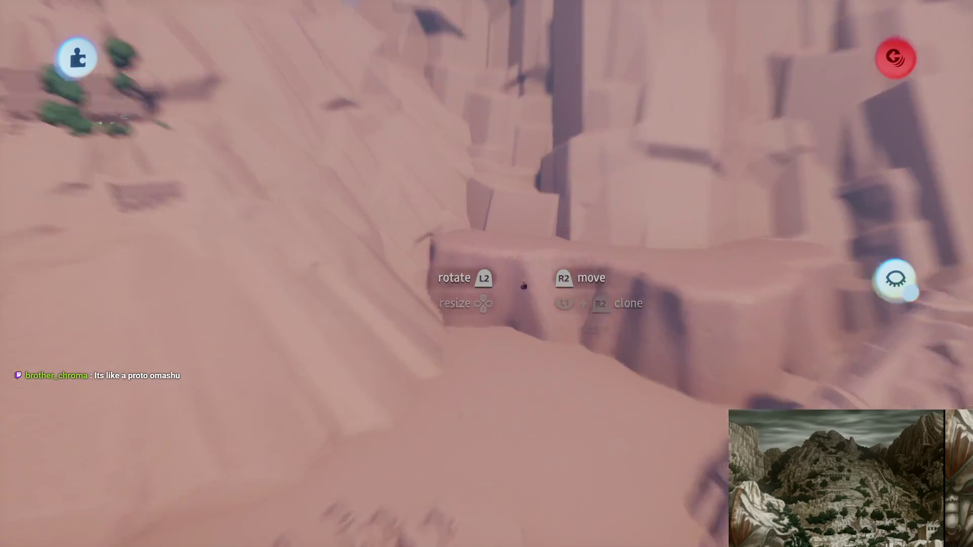
mouse_move(560, 333)
left_mouse_down()
mouse_move(395, 174)
mouse_move(373, 250)
mouse_move(380, 244)
mouse_move(410, 267)
mouse_move(382, 185)
mouse_move(372, 277)
left_mouse_up()
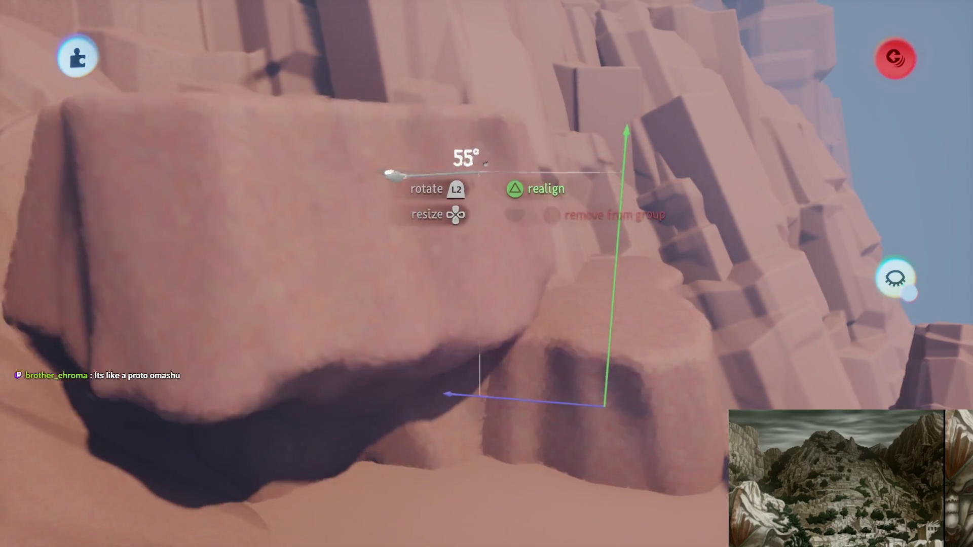
mouse_move(451, 258)
left_mouse_down()
mouse_move(434, 249)
mouse_move(456, 207)
mouse_move(524, 276)
left_mouse_up()
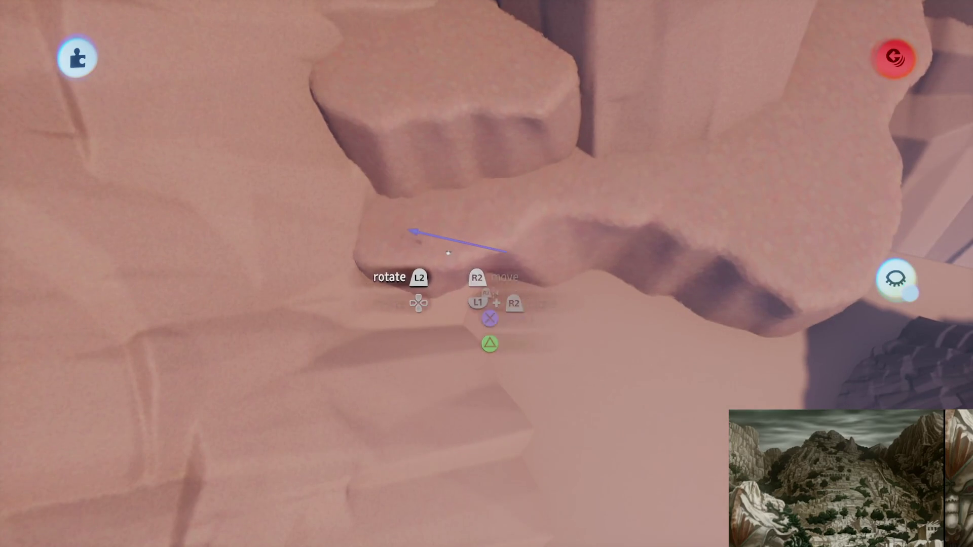
mouse_move(426, 257)
left_mouse_down()
mouse_move(474, 215)
mouse_move(532, 291)
mouse_move(527, 284)
left_mouse_up()
Orbit around the hillside village and grab the tall rock pillar on the cliff
scroll(462, 209, "down", 5)
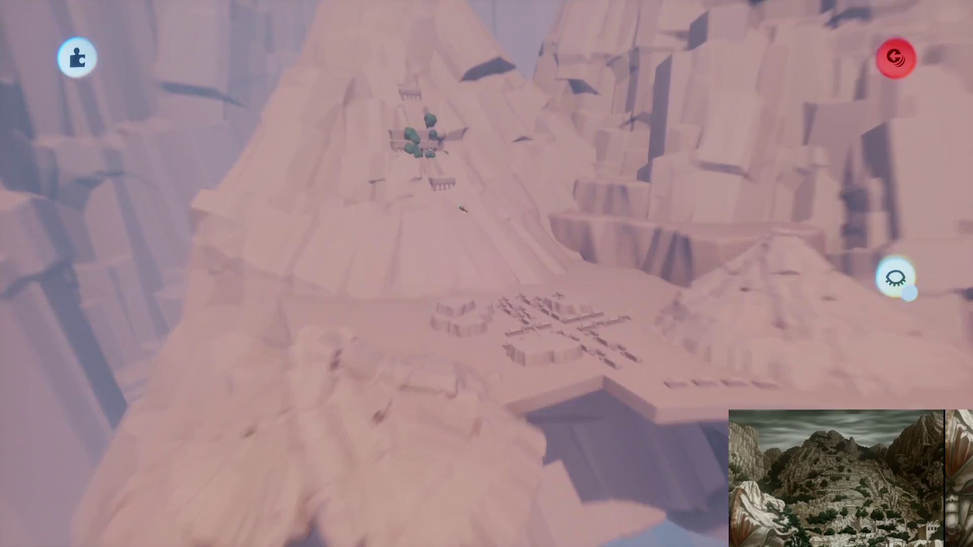
scroll(462, 209, "up", 5)
scroll(499, 293, "right", 5)
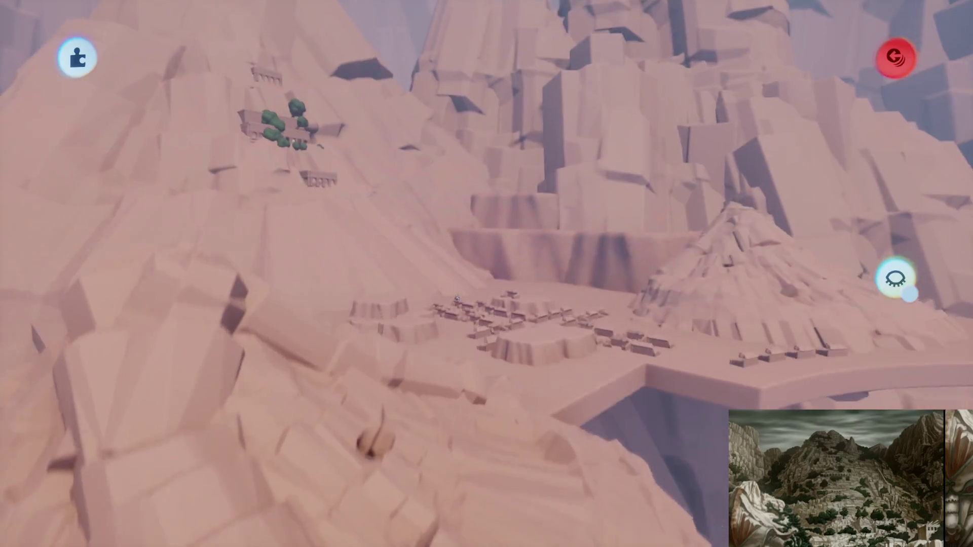
scroll(502, 288, "up", 3)
scroll(502, 289, "left", 3)
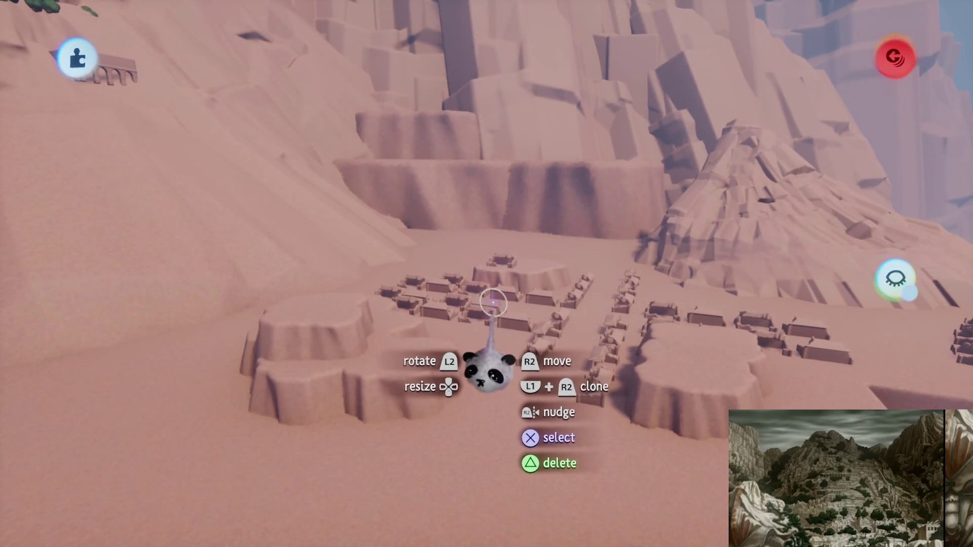
scroll(436, 262, "up", 3)
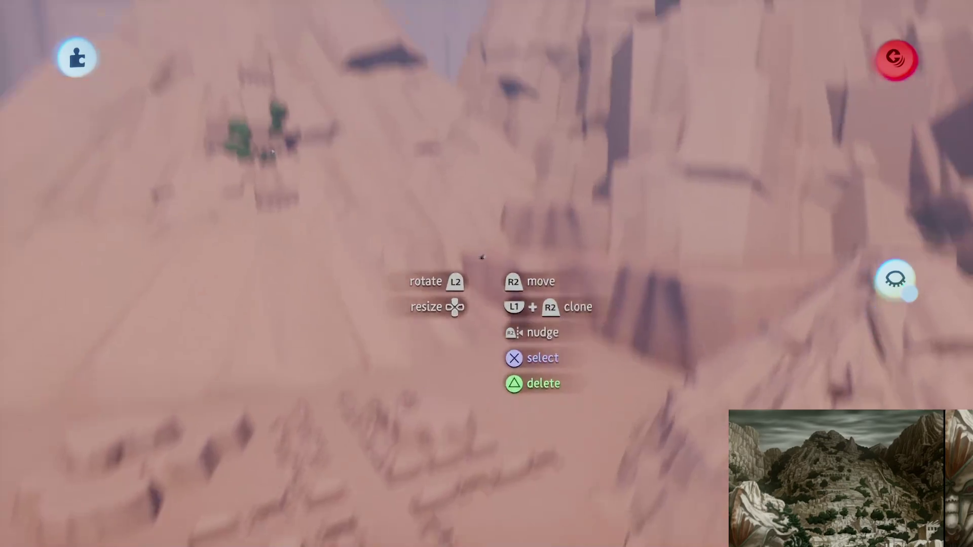
key("Escape")
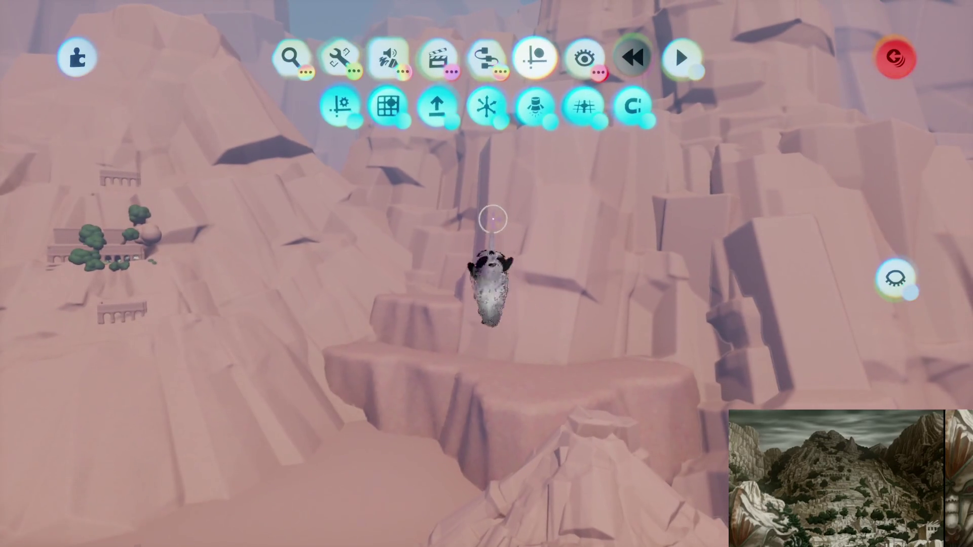
left_click(495, 299)
key("Escape")
mouse_move(446, 265)
left_mouse_down()
mouse_move(393, 317)
mouse_move(393, 274)
mouse_move(404, 272)
mouse_move(407, 283)
mouse_move(386, 276)
mouse_move(429, 295)
mouse_move(432, 263)
mouse_move(297, 202)
mouse_move(356, 244)
mouse_move(369, 285)
mouse_move(412, 202)
mouse_move(411, 299)
left_mouse_up()
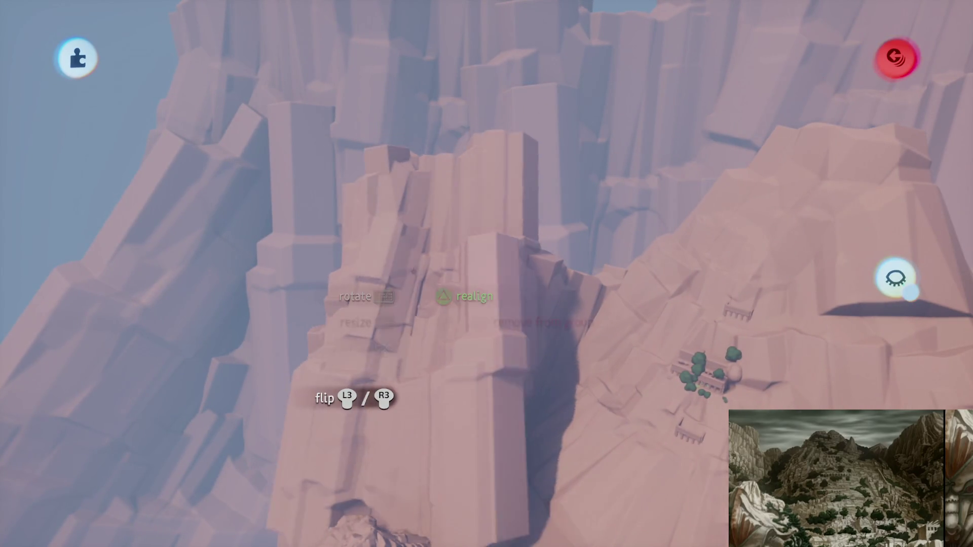
Resize the held rock pillar to 56% and release it among the left-hand cliffs
left_click_drag(375, 172, 398, 265)
left_click_drag(391, 197, 381, 188)
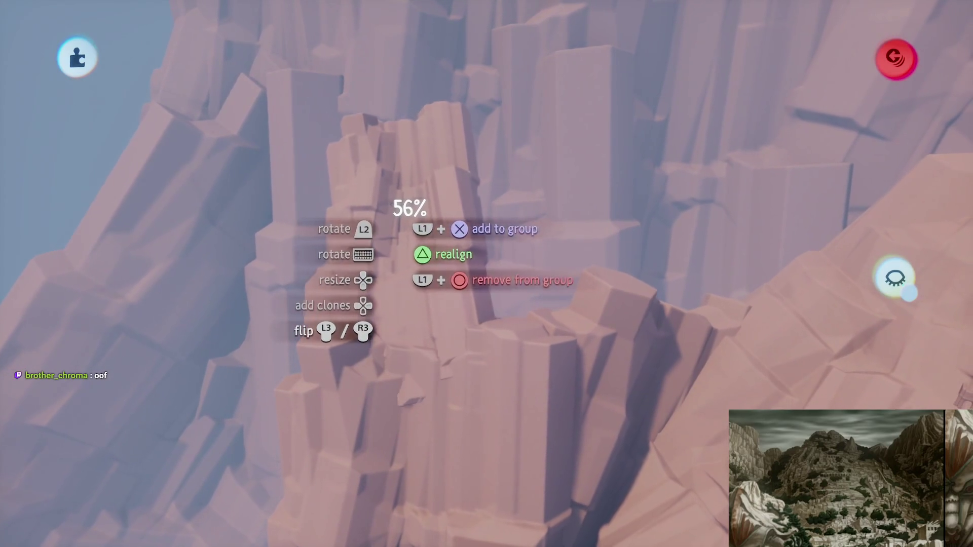
mouse_move(396, 232)
left_mouse_down()
mouse_move(474, 195)
mouse_move(381, 234)
mouse_move(491, 189)
mouse_move(425, 254)
left_mouse_up()
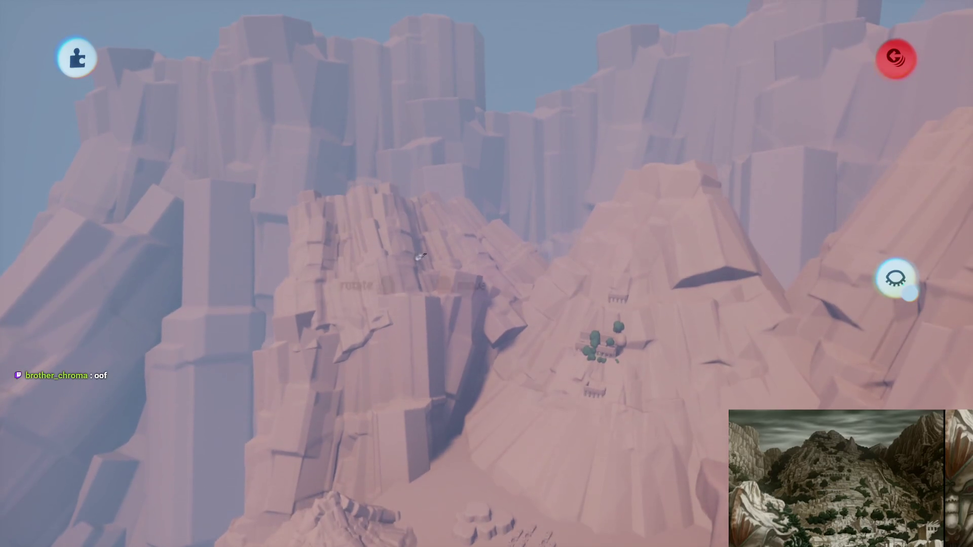
scroll(351, 288, "up", 3)
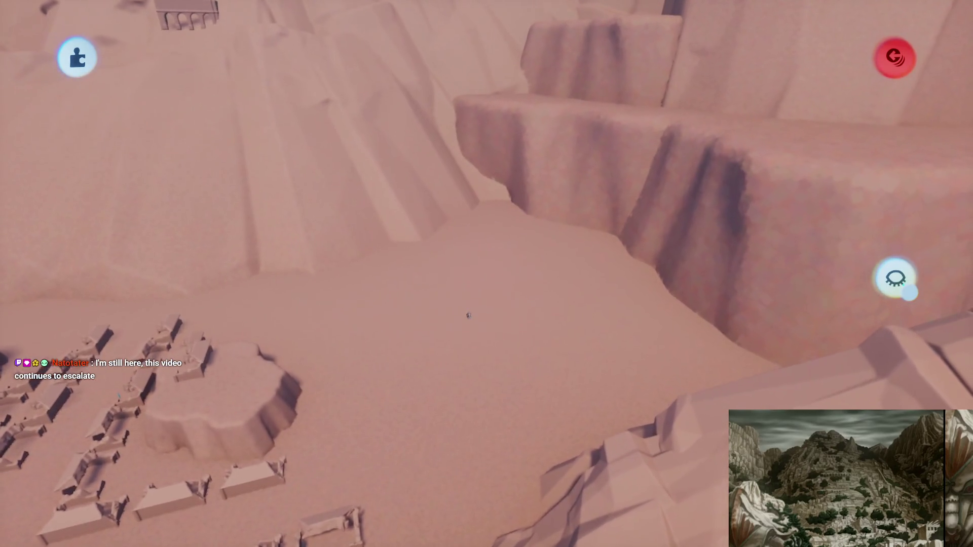
Stamp several overlapping subtractive sphere holes into the ground, forming a clover-shaped pit
key("Return")
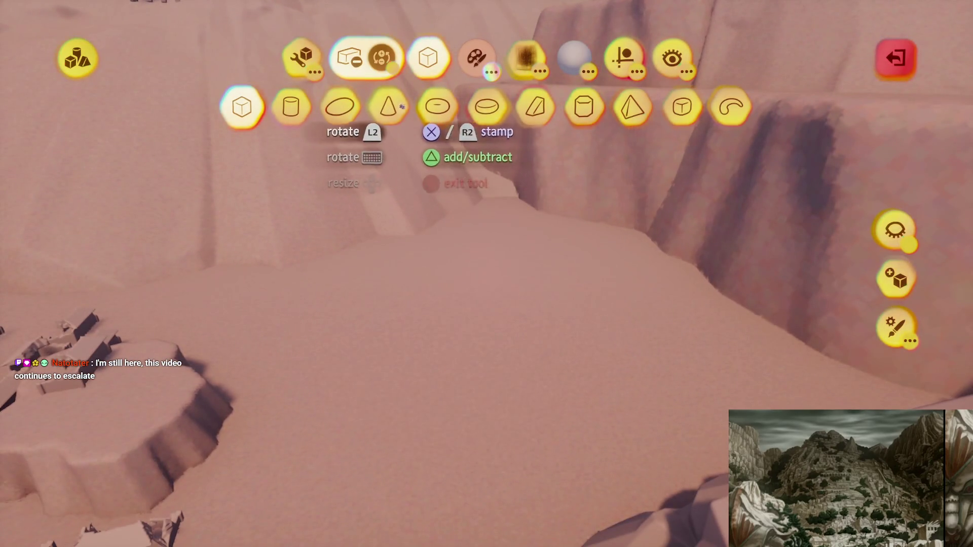
left_click(340, 107)
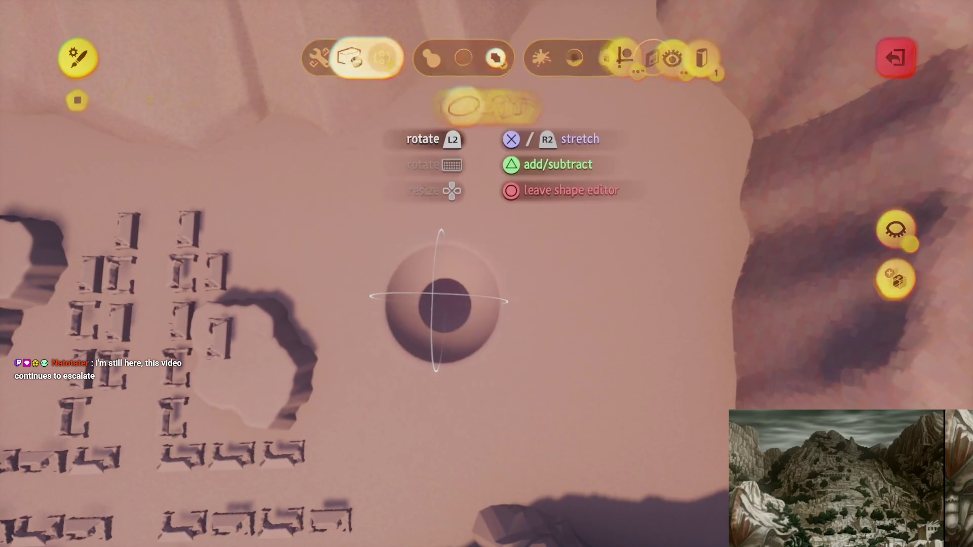
key("Escape")
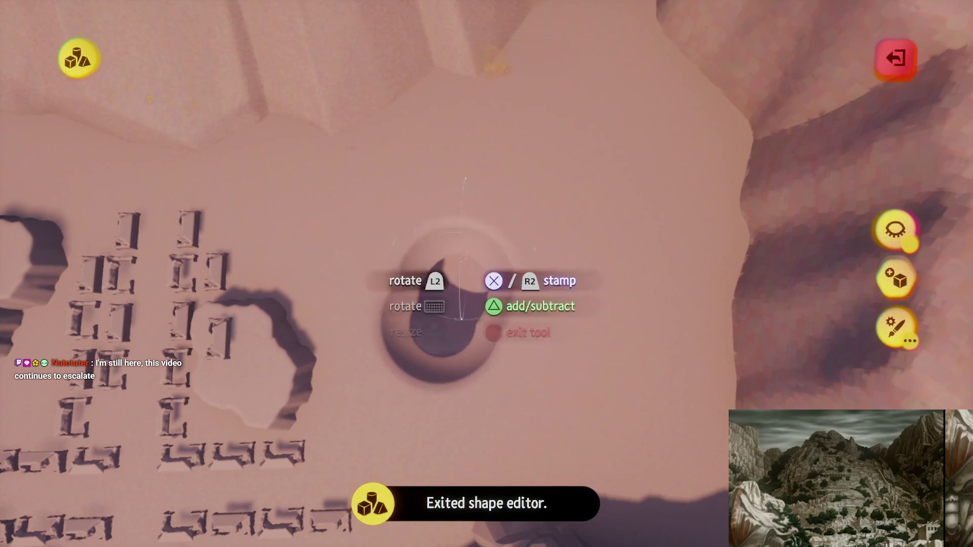
left_click(527, 273)
left_click(527, 253)
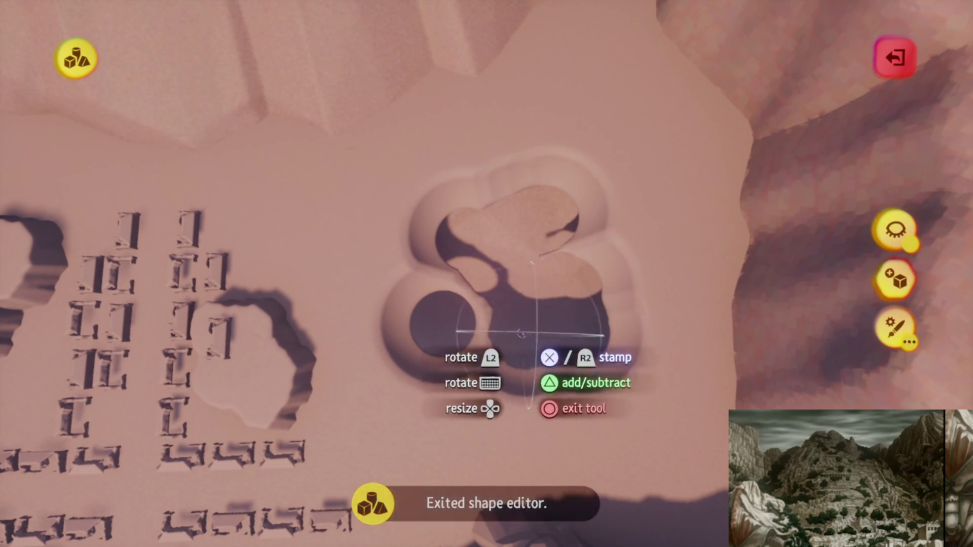
left_click(499, 312)
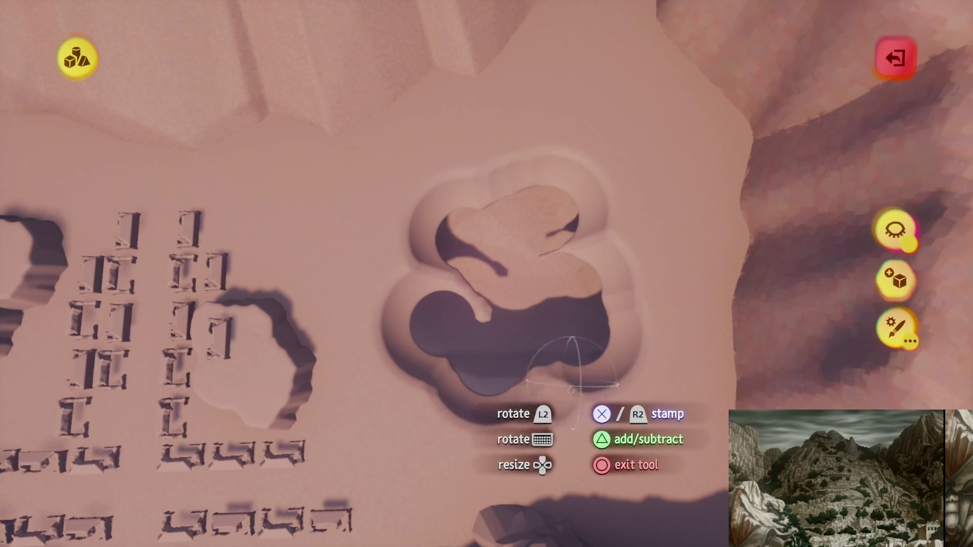
left_click_drag(403, 287, 459, 274)
key("Escape")
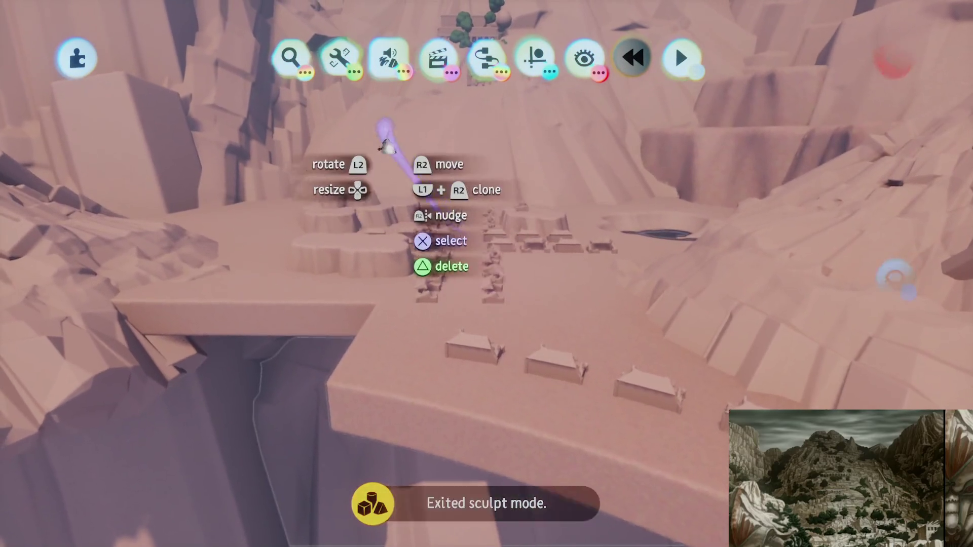
Search My Creations for 'Water' and pick the water element to stamp into the scene
left_click(290, 57)
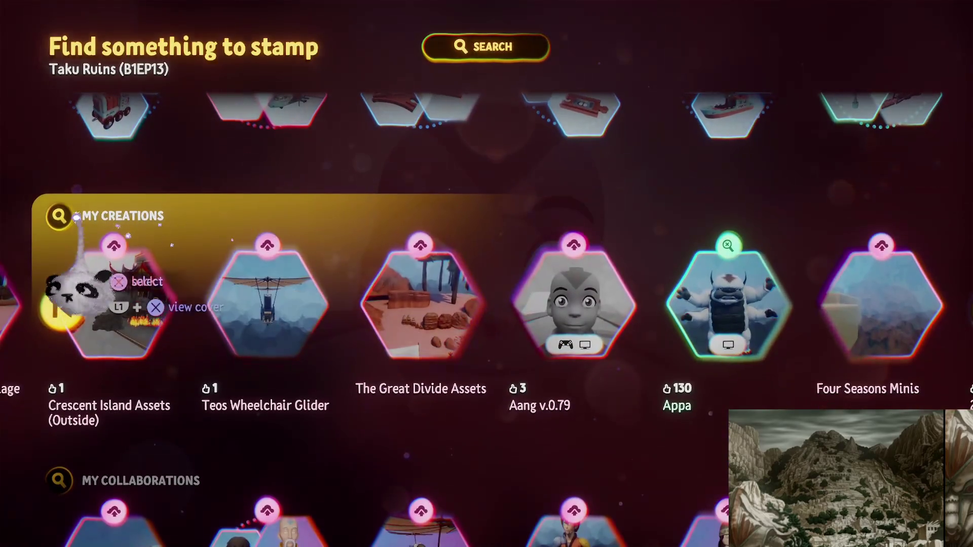
left_click(59, 246)
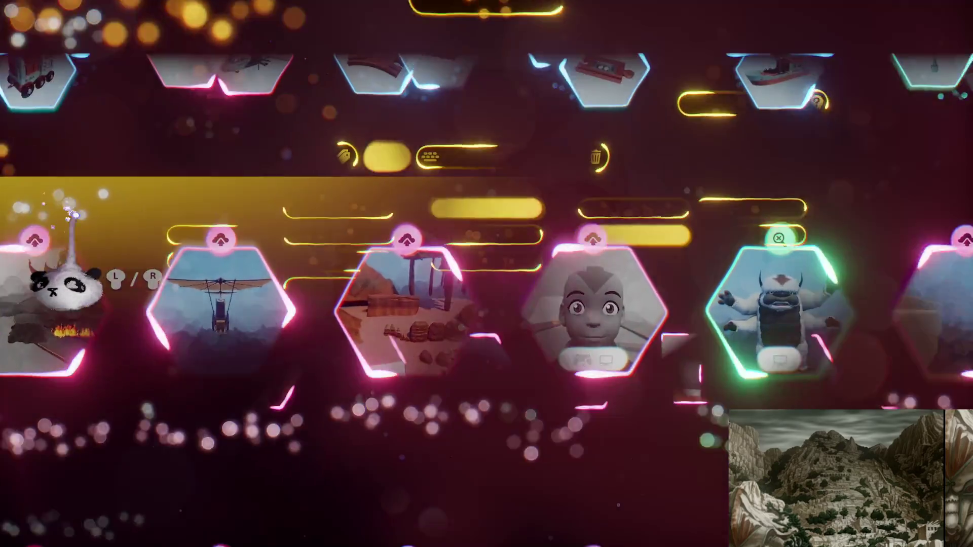
left_click(497, 121)
type("Water")
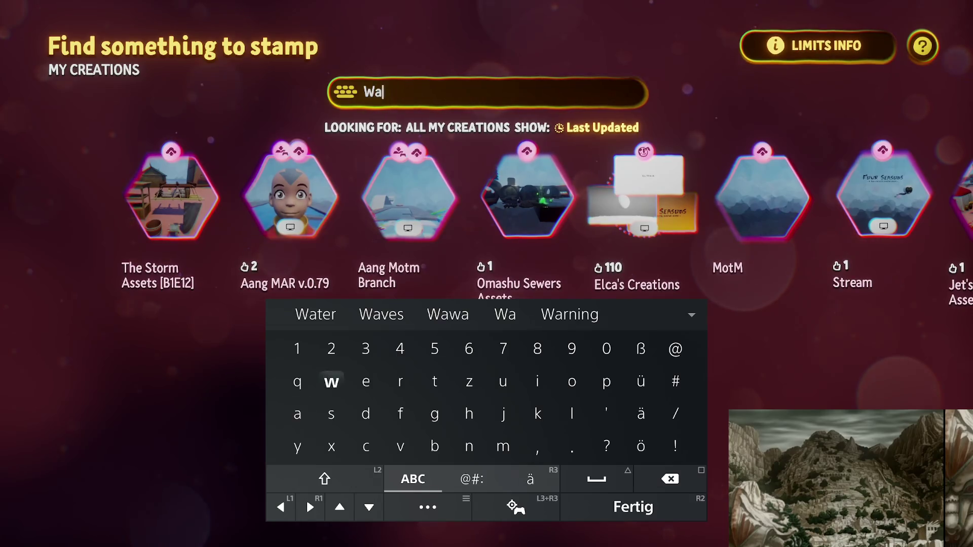
key("Return")
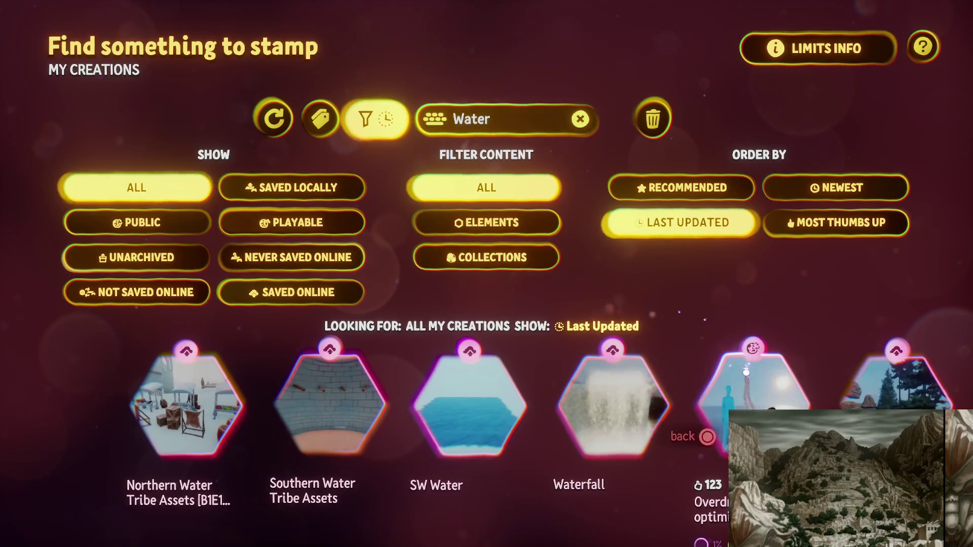
left_click(745, 366)
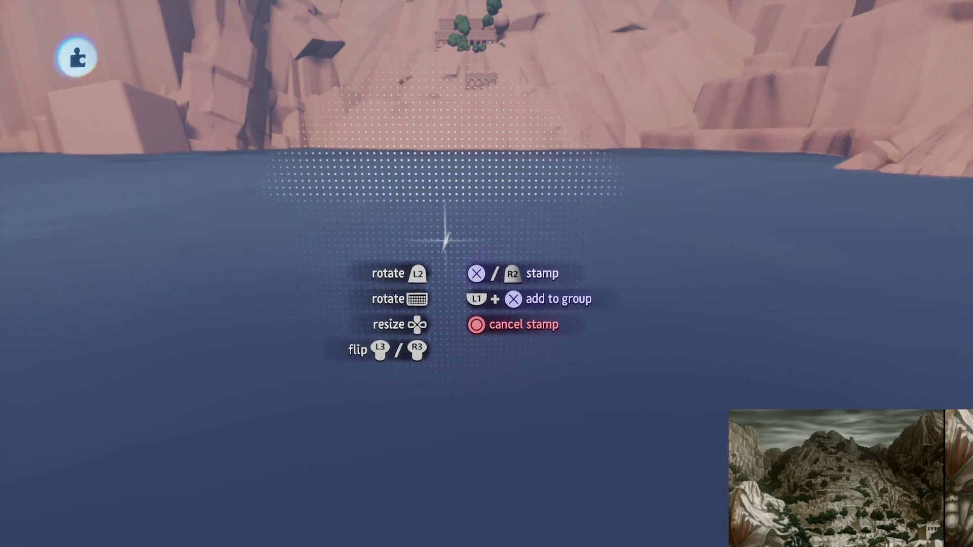
Place the water slab, then move and extend it to form the pond behind the village
left_click(445, 240)
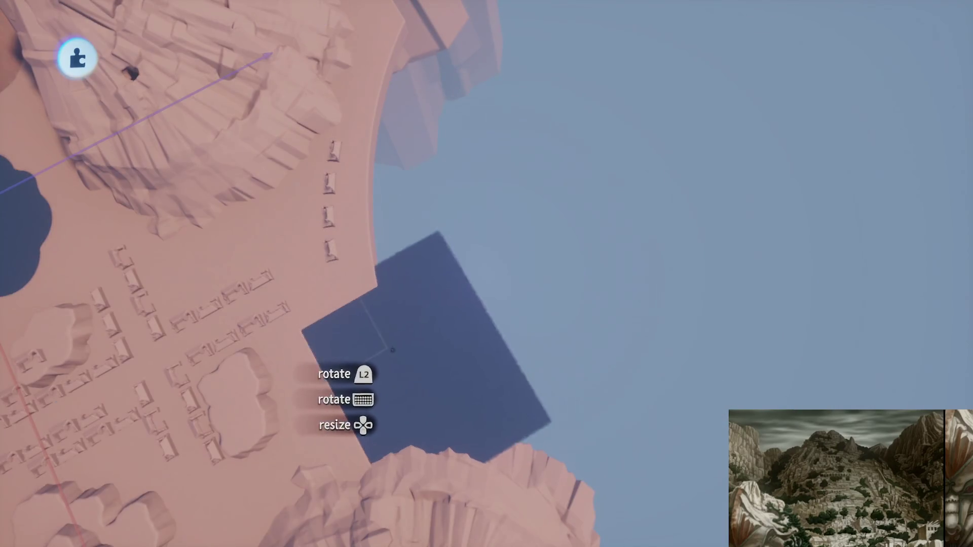
left_click(102, 206)
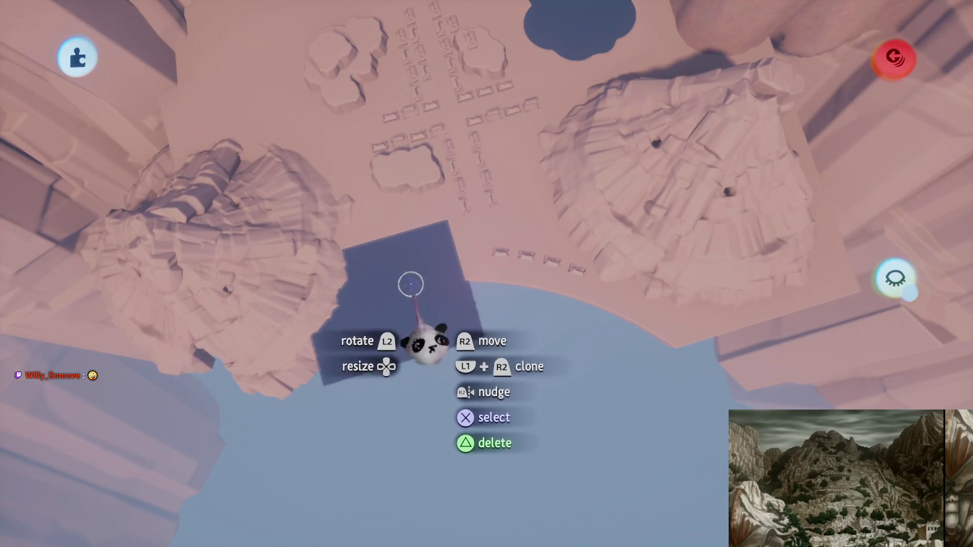
mouse_move(545, 337)
left_mouse_down()
mouse_move(550, 302)
mouse_move(435, 284)
mouse_move(482, 284)
mouse_move(477, 294)
mouse_move(691, 360)
mouse_move(679, 387)
mouse_move(662, 365)
left_mouse_up()
mouse_move(461, 377)
left_mouse_down()
mouse_move(449, 391)
mouse_move(488, 413)
mouse_move(299, 350)
mouse_move(299, 319)
mouse_move(324, 471)
mouse_move(339, 431)
mouse_move(515, 289)
left_mouse_up()
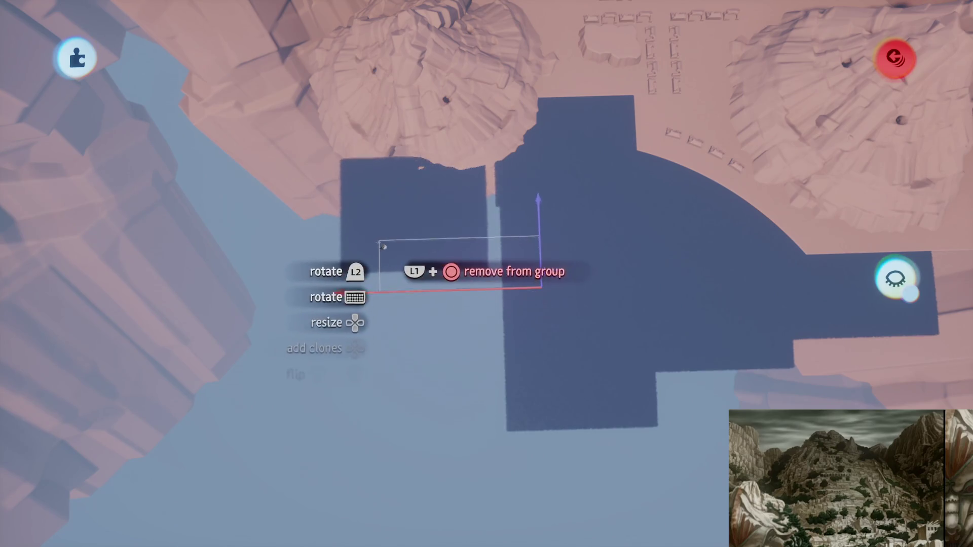
mouse_move(421, 246)
left_mouse_down()
mouse_move(420, 484)
mouse_move(422, 435)
mouse_move(482, 277)
left_mouse_up()
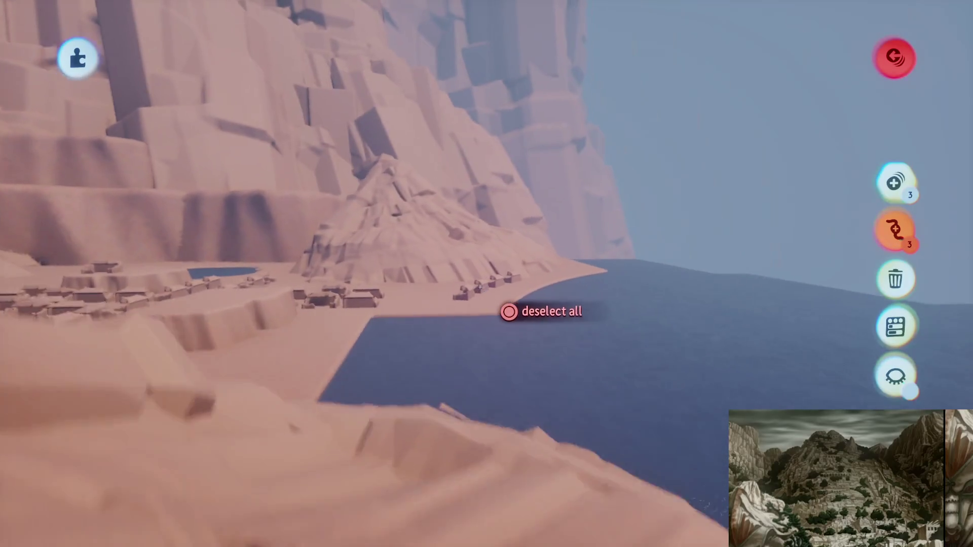
mouse_move(508, 312)
left_mouse_down()
mouse_move(515, 347)
mouse_move(498, 227)
left_mouse_up()
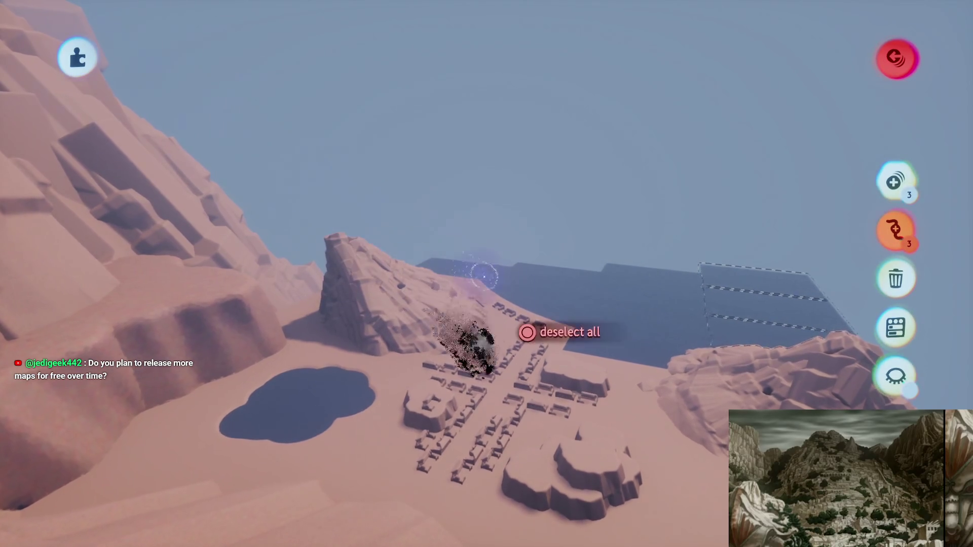
Stretch the rock formation beside the village outward with the Stretch tool and finish sculpting
key("Escape")
mouse_move(495, 322)
left_mouse_down()
mouse_move(470, 216)
mouse_move(512, 271)
mouse_move(485, 286)
left_mouse_up()
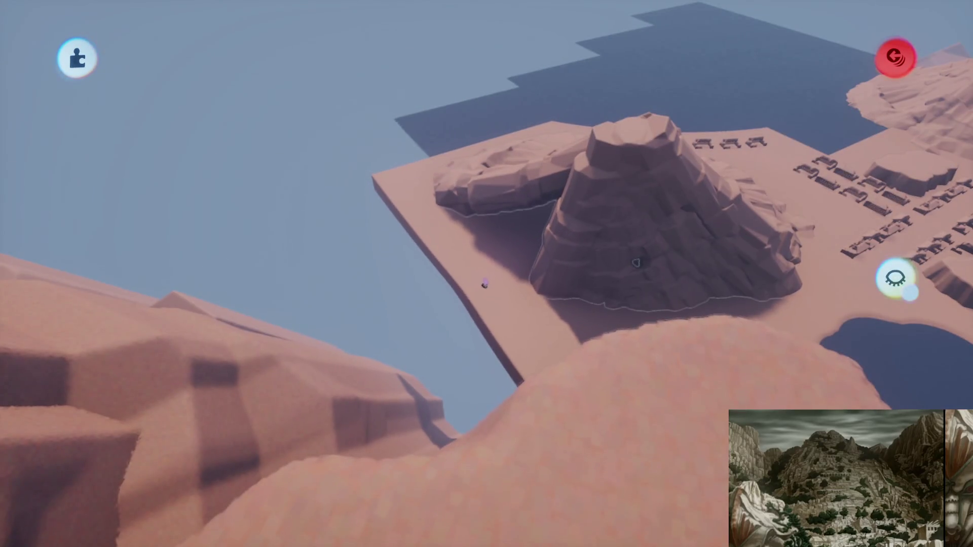
key("Tab")
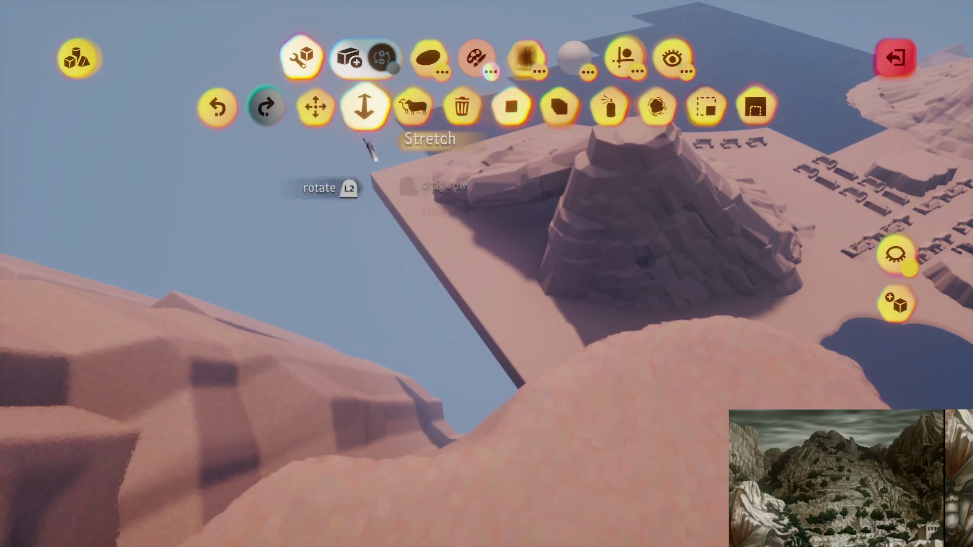
left_click(362, 127)
key("Tab")
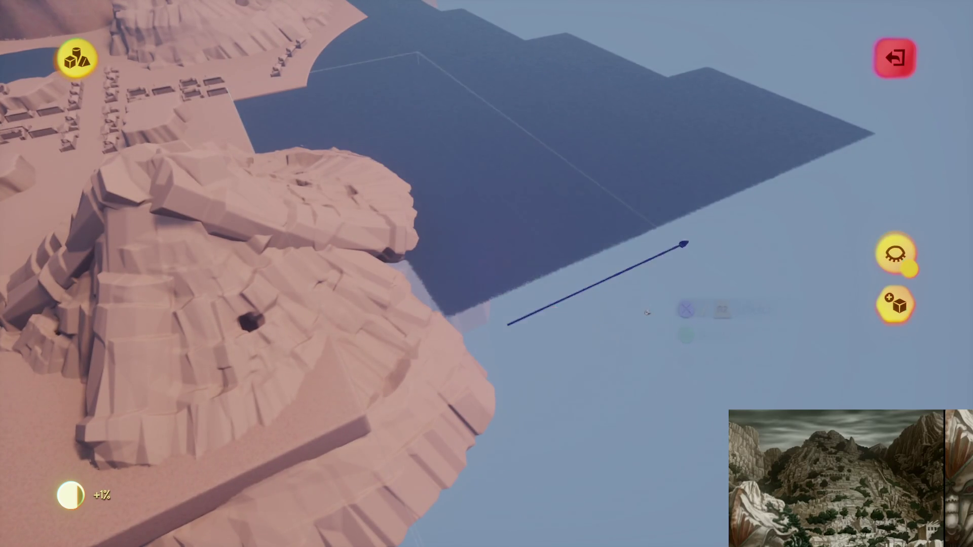
key("Escape")
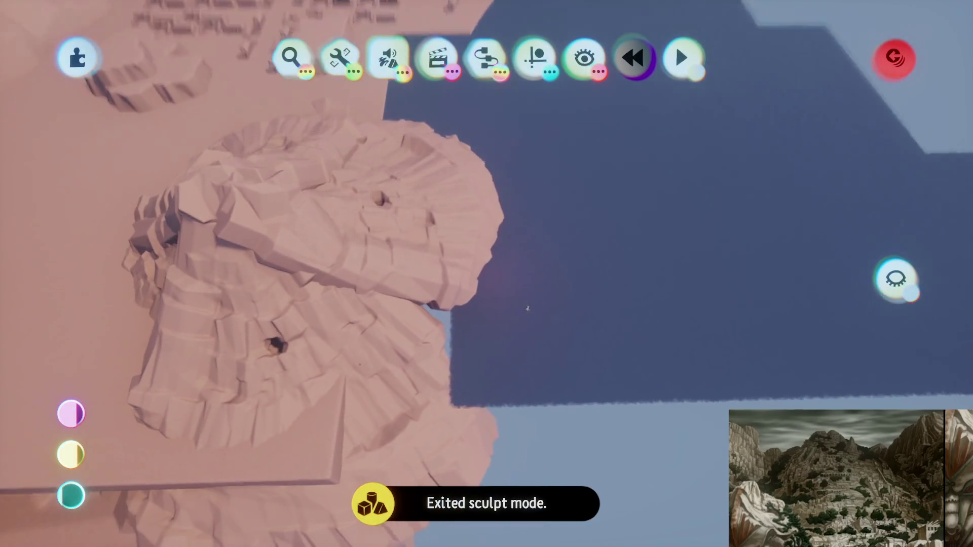
mouse_move(549, 306)
left_mouse_down()
mouse_move(324, 446)
mouse_move(332, 413)
mouse_move(437, 276)
left_mouse_up()
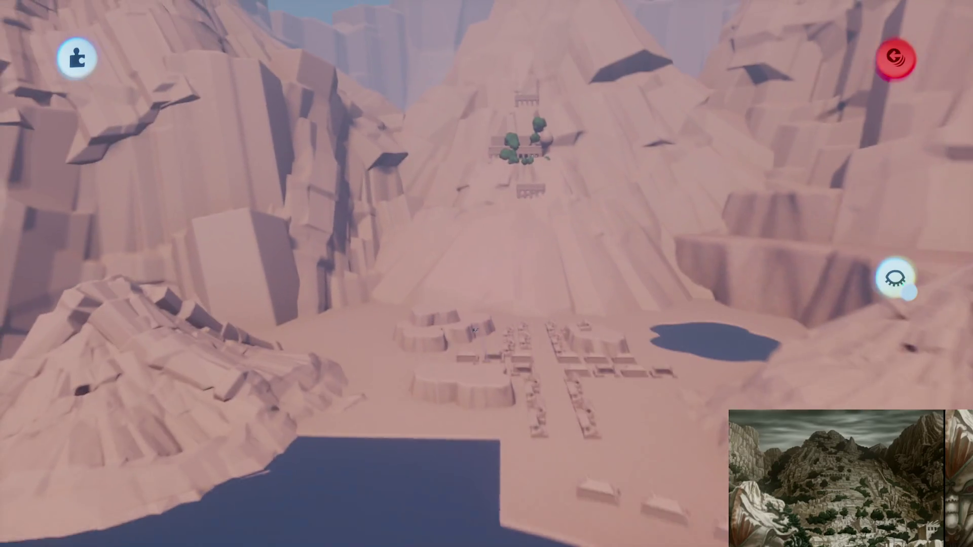
mouse_move(543, 156)
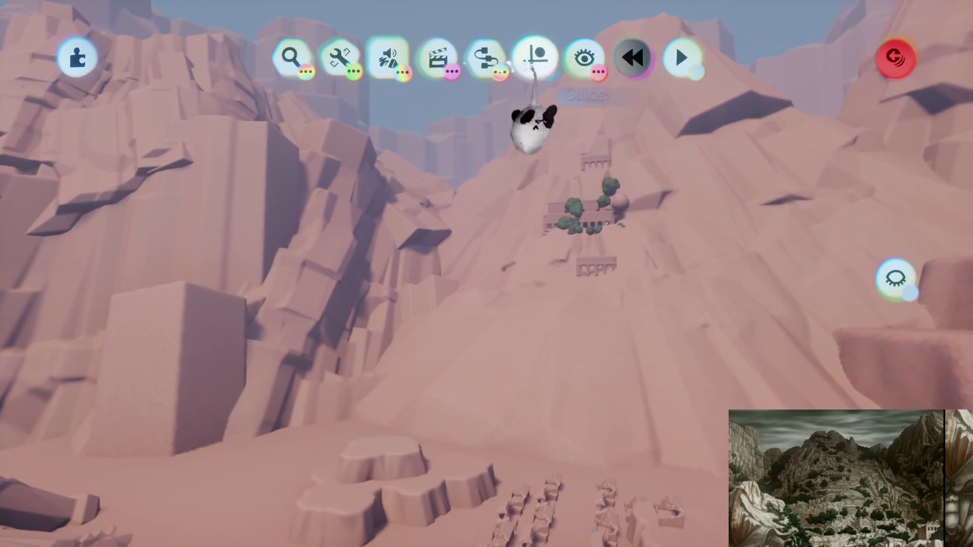
left_click(535, 58)
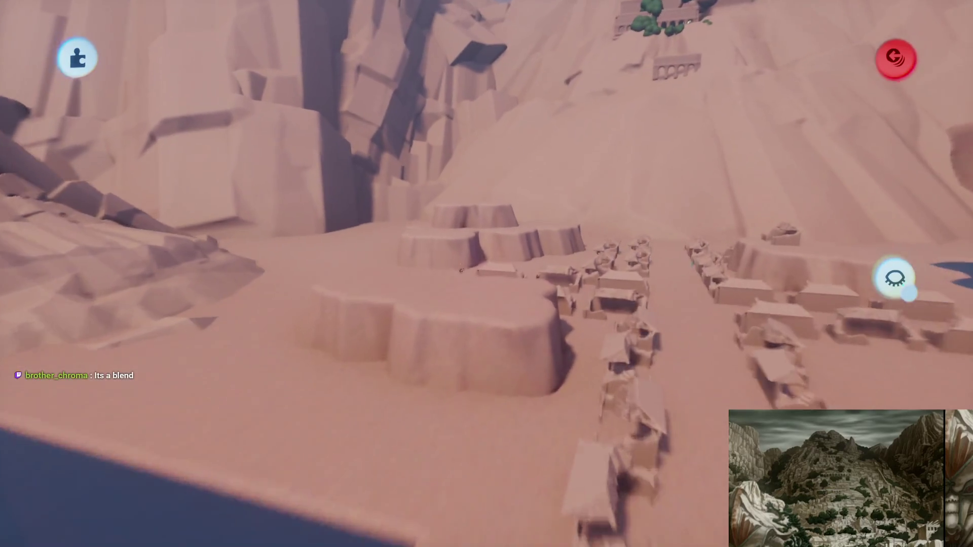
key("Escape")
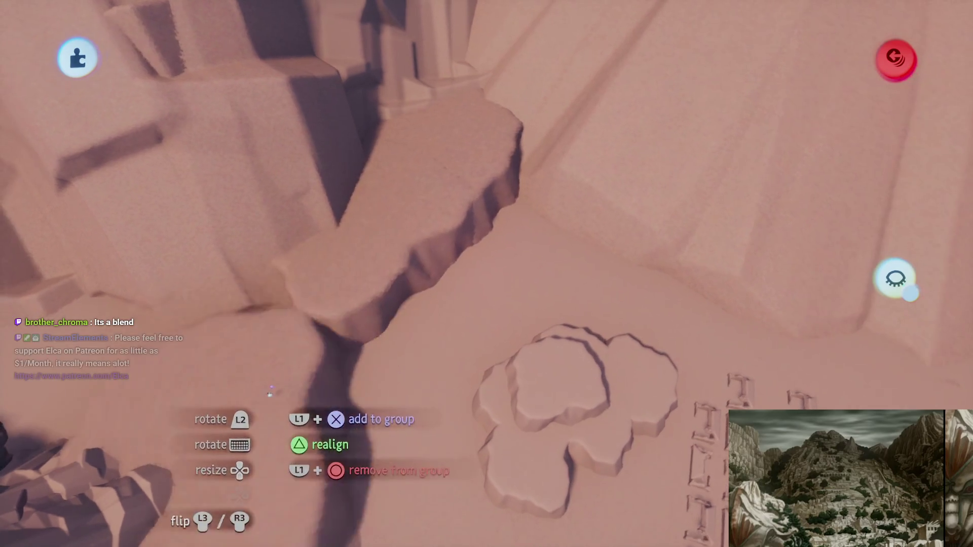
Move the flat rock terrace up toward the cliffs and scale it to about 149%
mouse_move(268, 370)
left_mouse_down()
mouse_move(583, 117)
mouse_move(644, 142)
mouse_move(514, 144)
mouse_move(513, 214)
left_mouse_up()
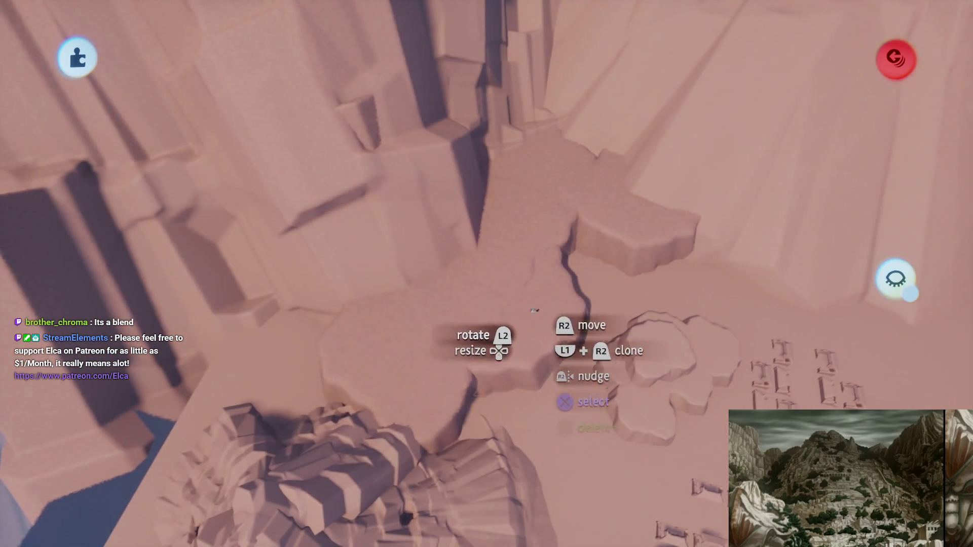
mouse_move(311, 395)
left_mouse_down()
mouse_move(438, 338)
mouse_move(373, 333)
mouse_move(267, 286)
mouse_move(251, 266)
mouse_move(302, 309)
mouse_move(335, 243)
mouse_move(243, 261)
mouse_move(280, 198)
mouse_move(246, 238)
mouse_move(461, 320)
mouse_move(456, 299)
mouse_move(433, 282)
left_mouse_up()
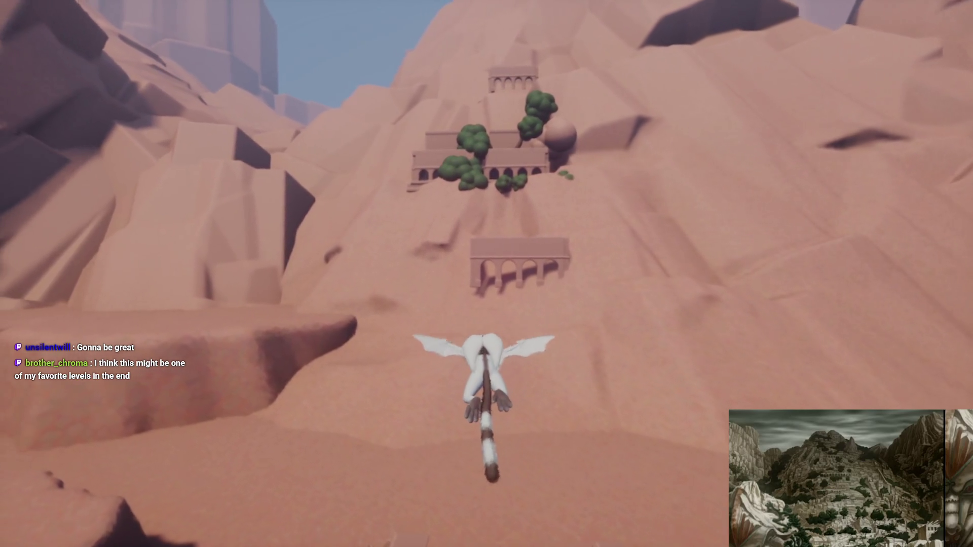
Pause the playtest and switch back to Edit Mode
key("Escape")
left_click(237, 381)
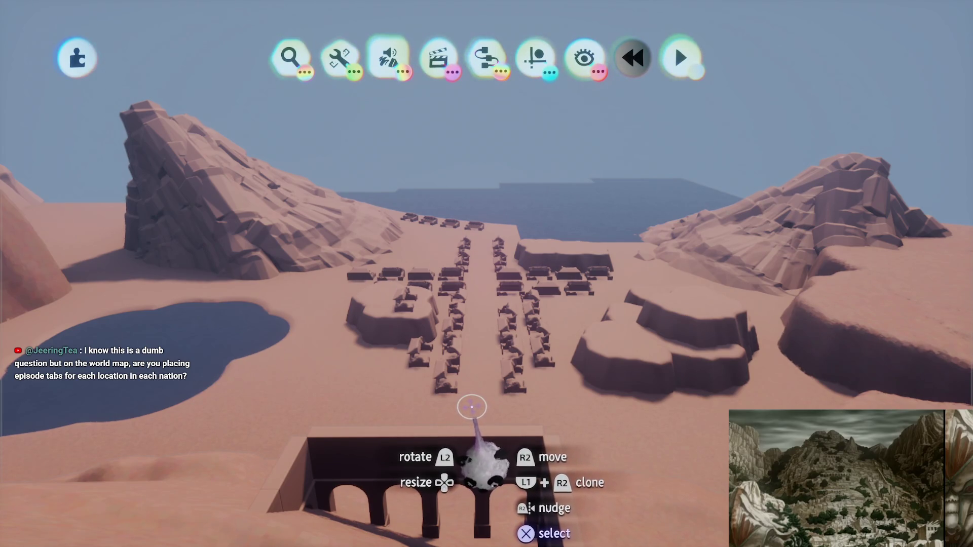
Save a private online version of Taku Ruins and exit to My Creations
scroll(477, 413, "down", 5)
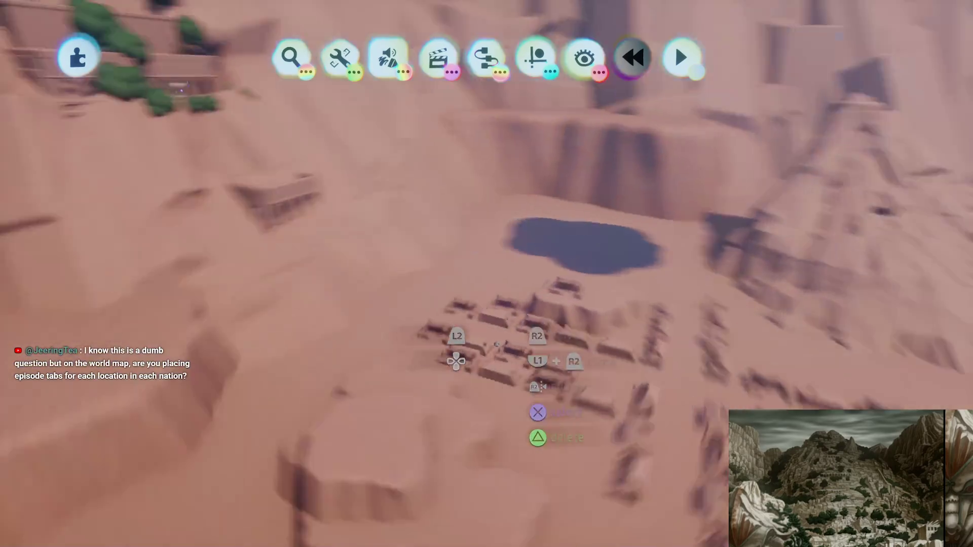
scroll(481, 326, "down", 5)
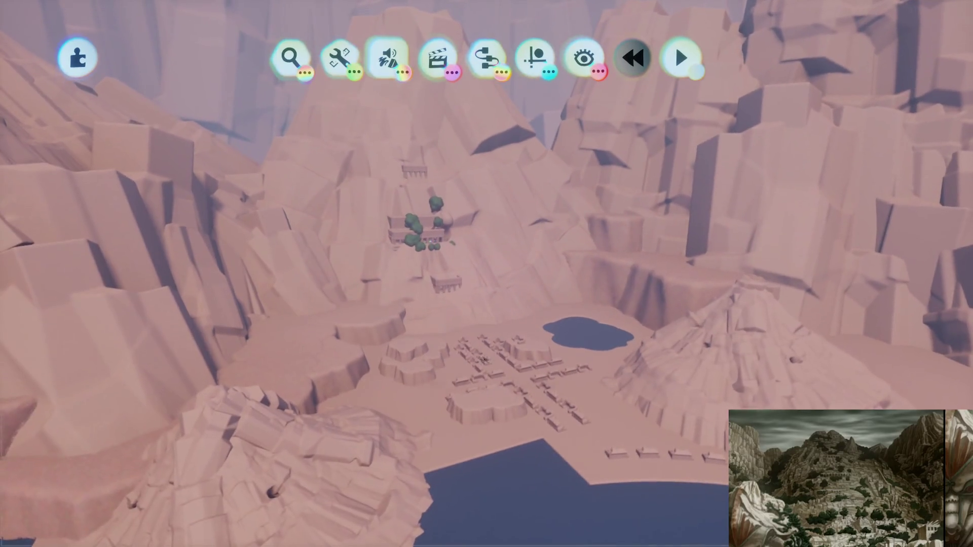
key("Escape")
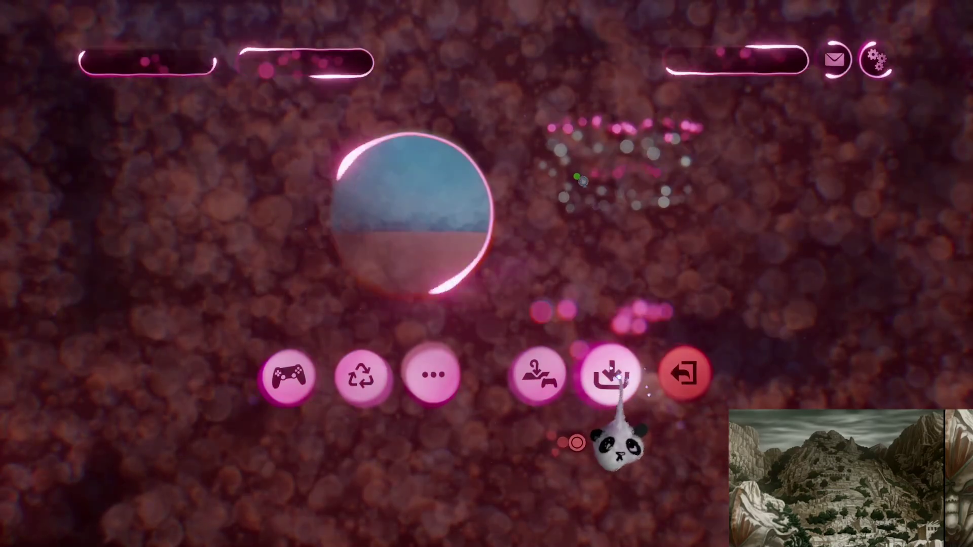
left_click(603, 377)
left_click(806, 289)
left_click(898, 48)
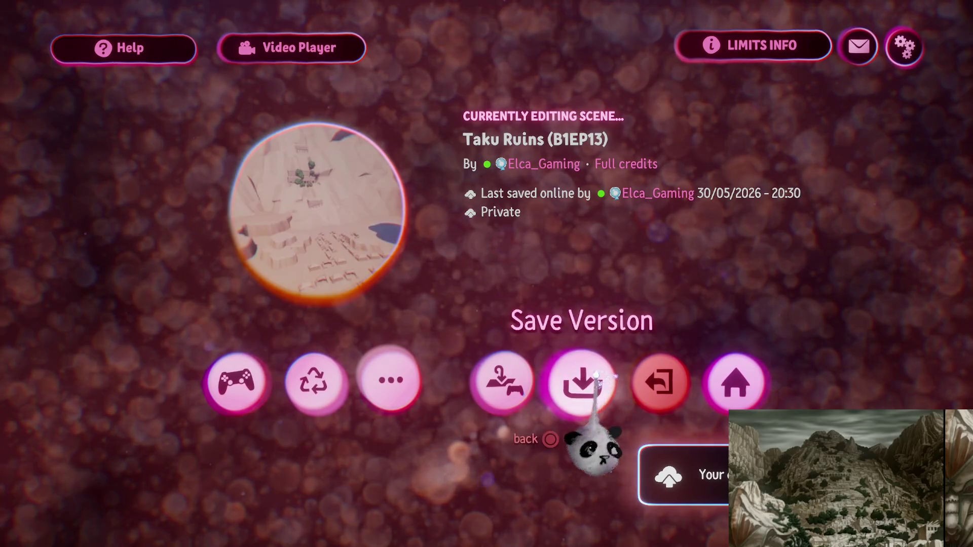
left_click(639, 370)
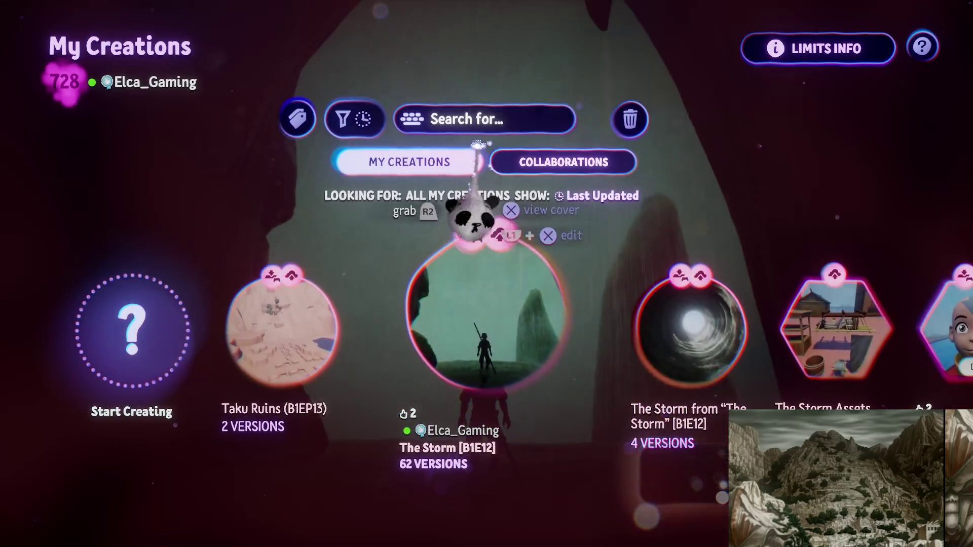
Search My Creations for 'Wo' and open Worldmap Redux in edit mode
key("Right")
left_click(527, 121)
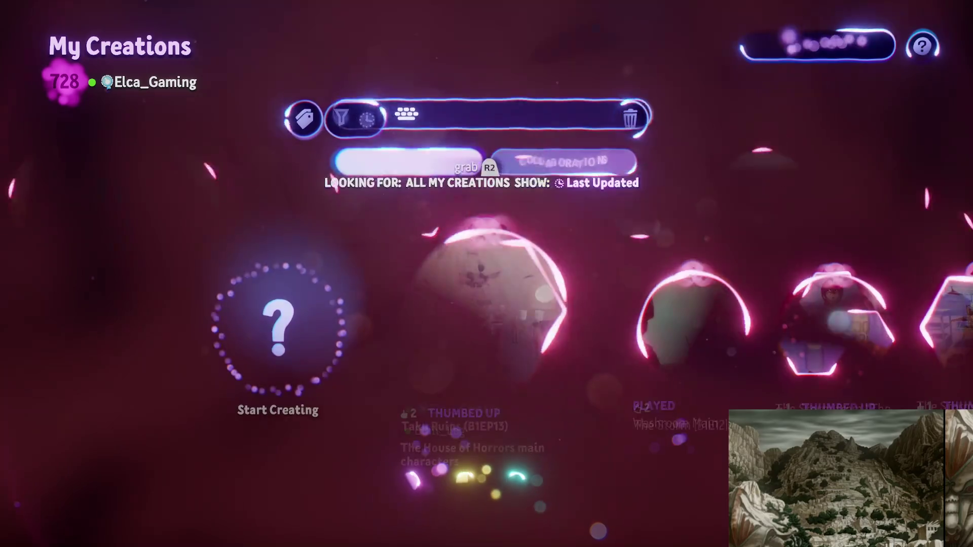
type("Wo")
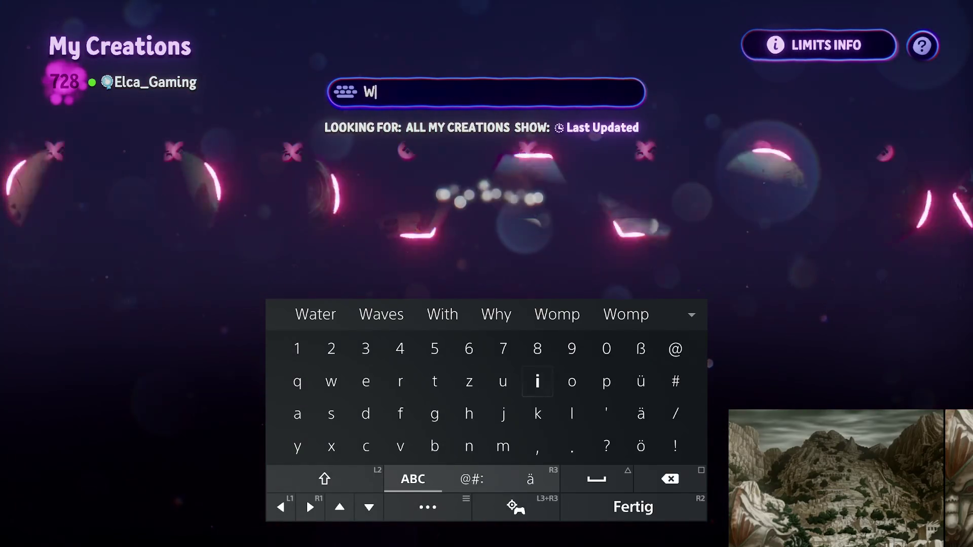
key("Return")
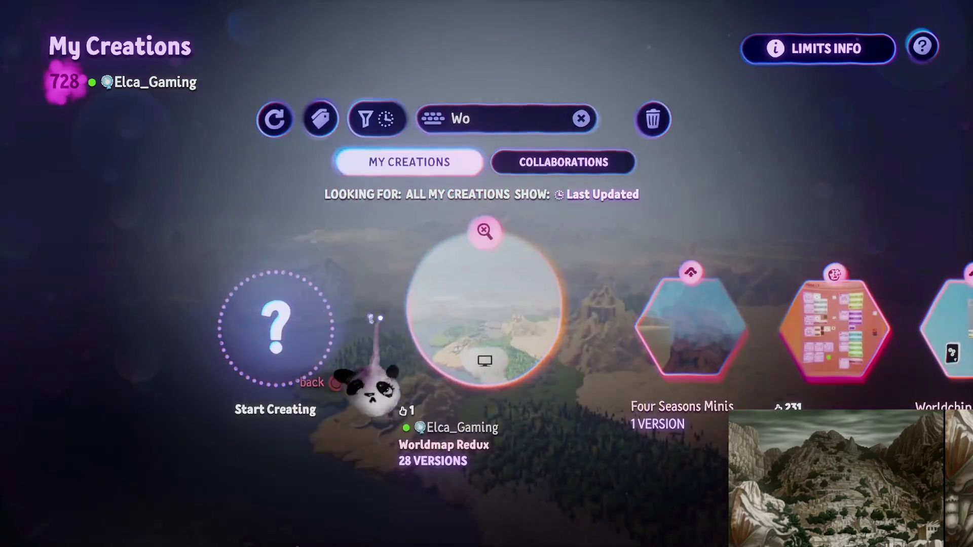
left_click(358, 380)
left_click(443, 438)
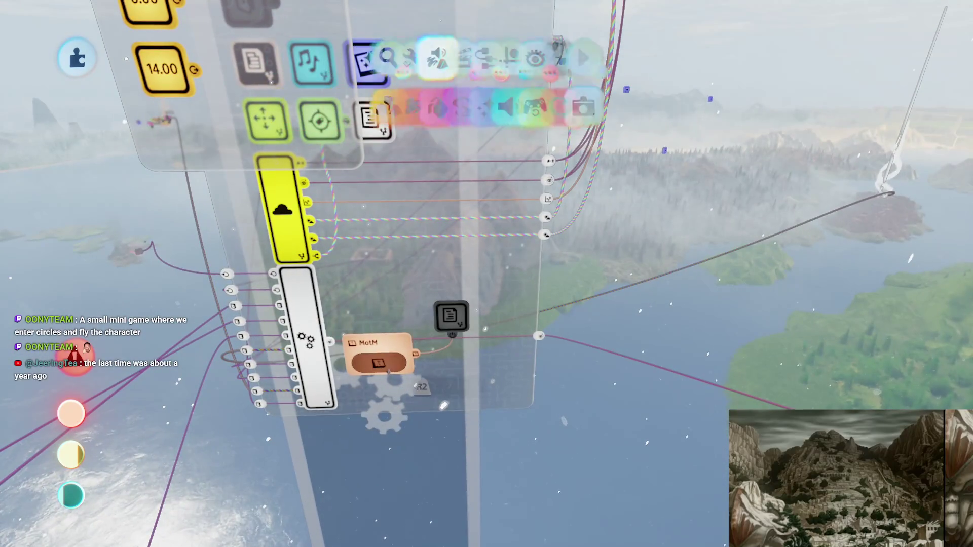
Switch Worldmap Redux from editing into Play Mode from the pause menu
key("Escape")
left_click(238, 381)
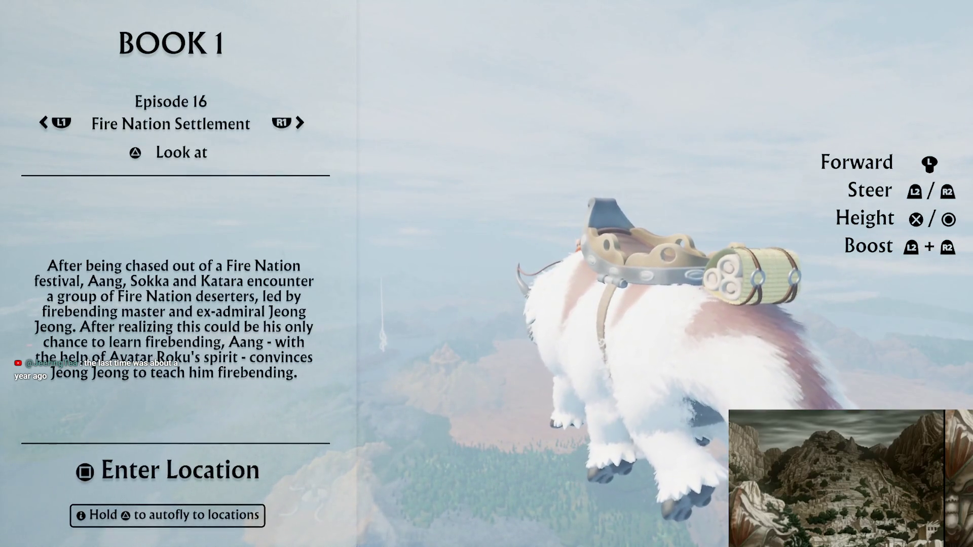
Cycle to Episode 10, Jet's Forest, autofly the bison there, then open the in-game menu
key("Left")
key("Left")
key("Left")
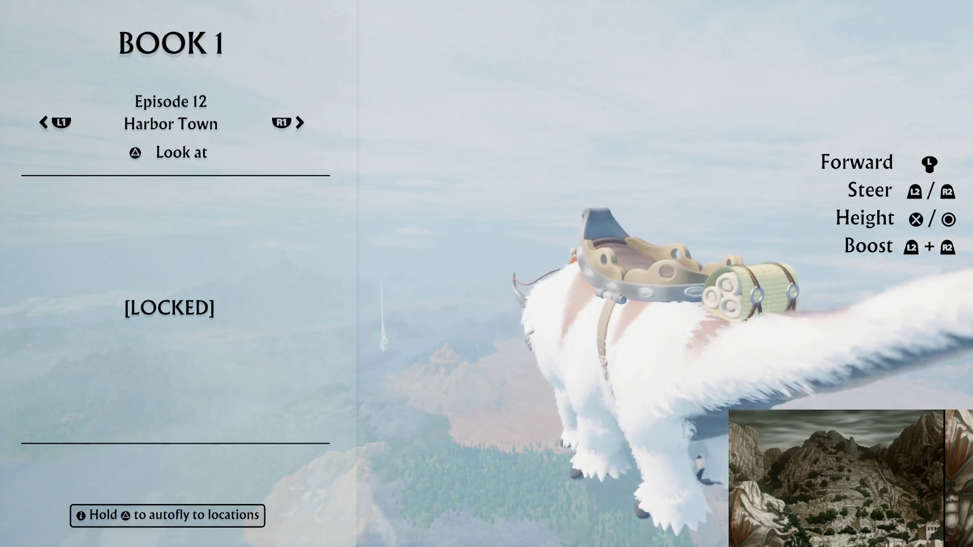
key("Left")
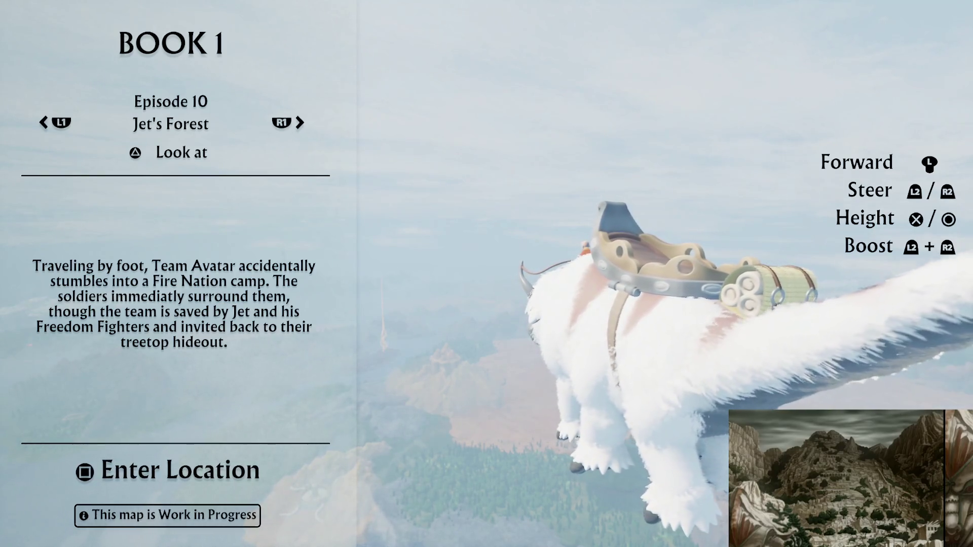
key("e")
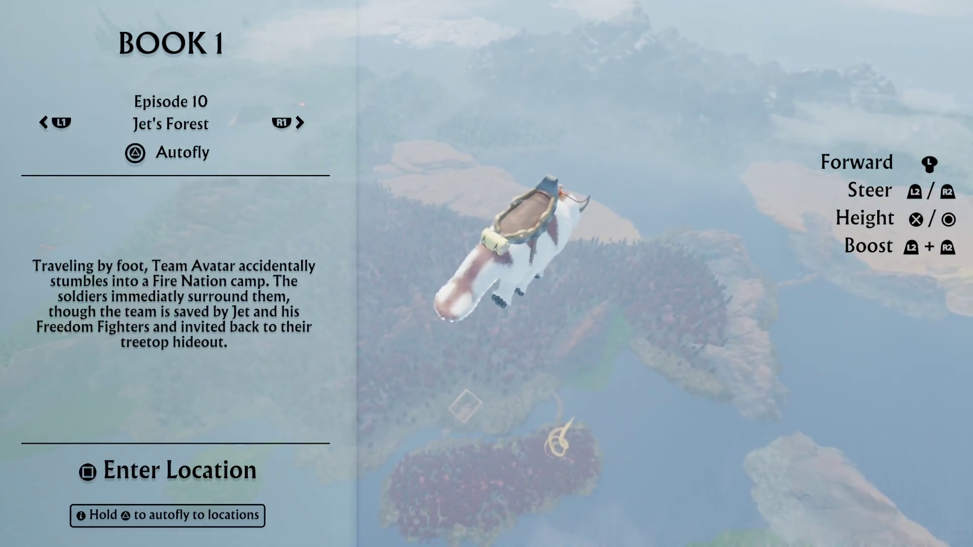
key("Escape")
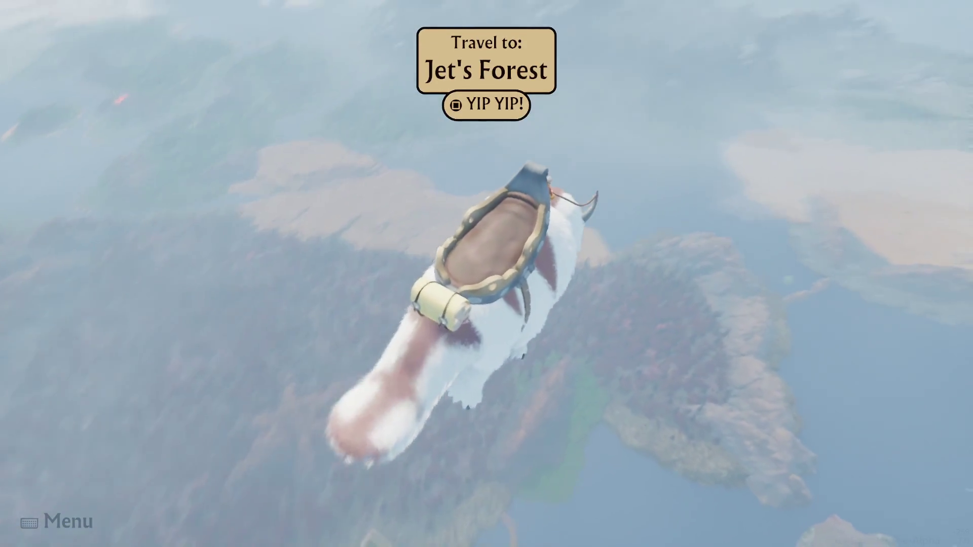
key("Escape")
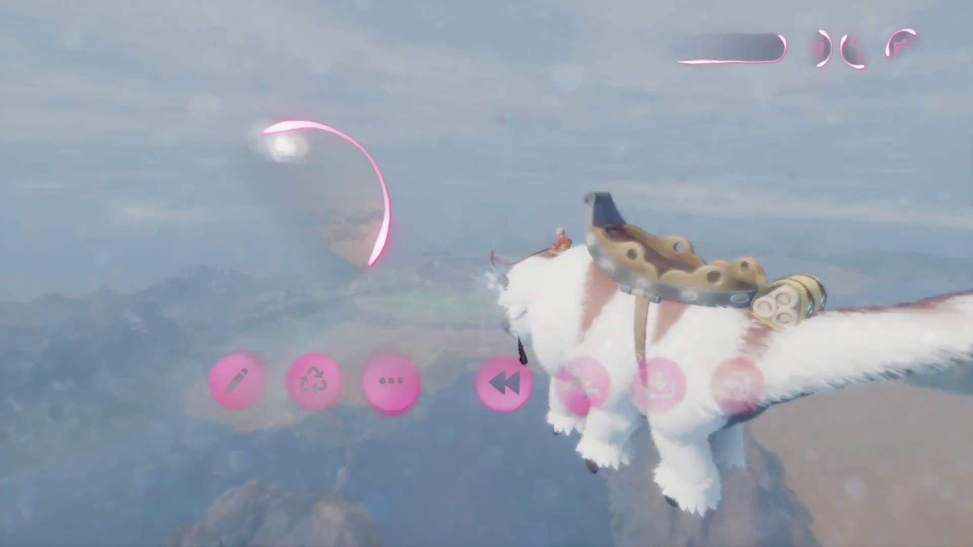
Exit the Worldmap Redux playtest without saving and return to My Creations
left_click(737, 385)
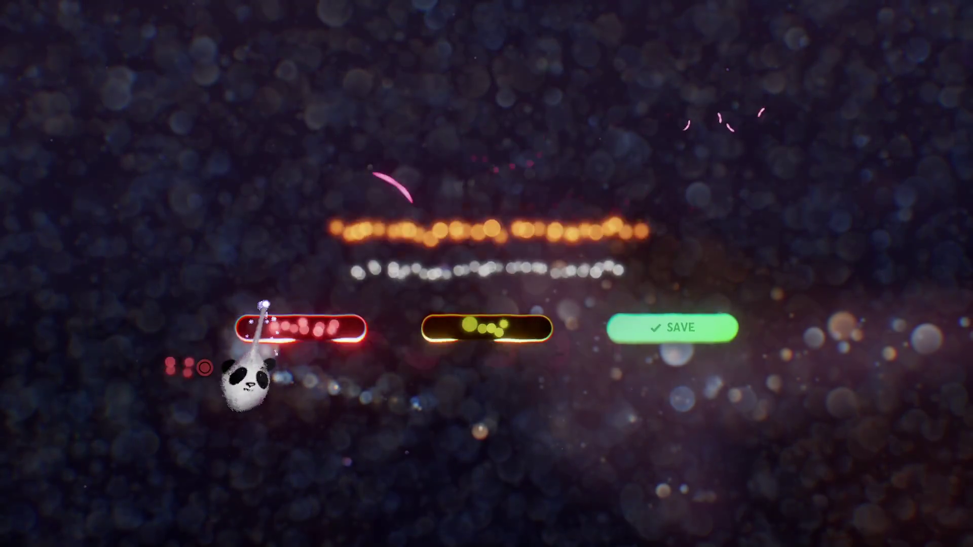
left_click(261, 324)
key("Escape")
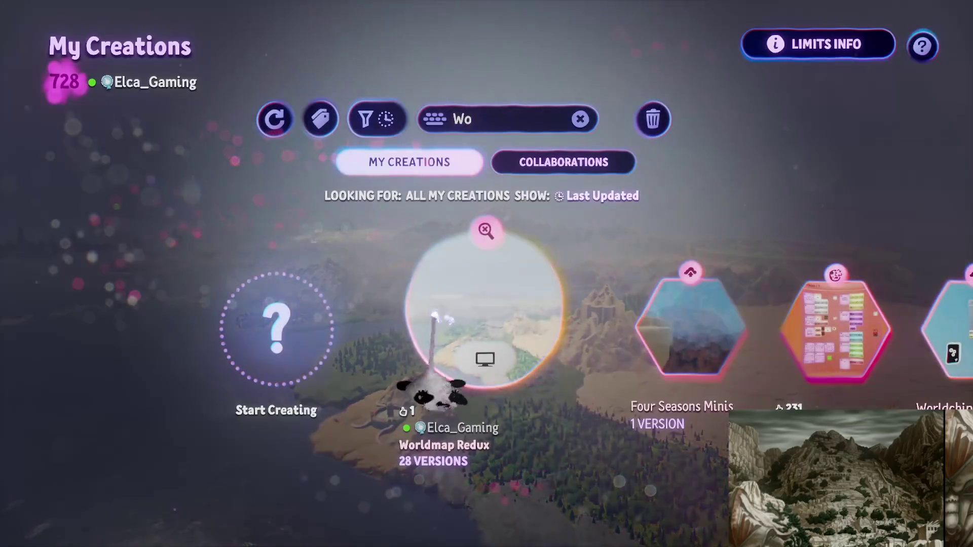
Open the Taku Ruins creation in edit mode
left_click(727, 375)
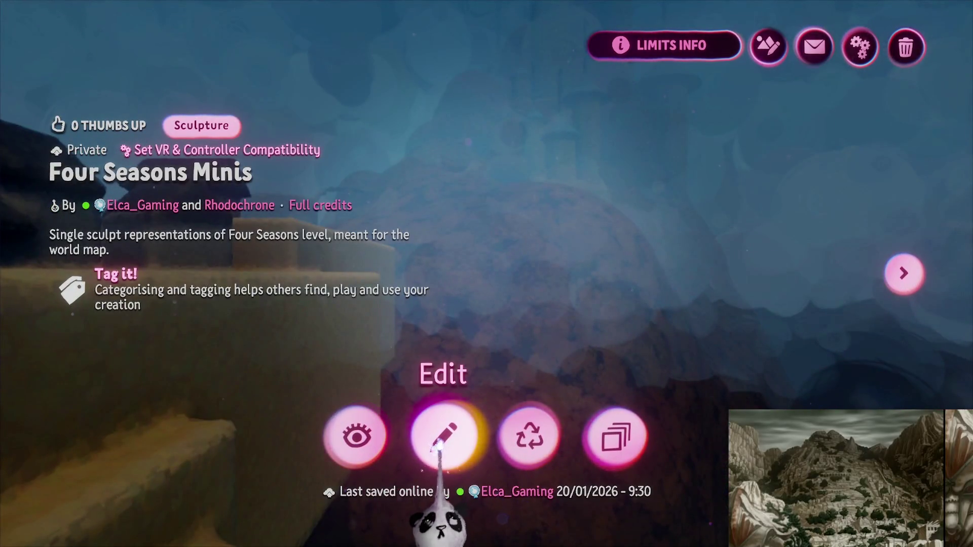
key("Escape")
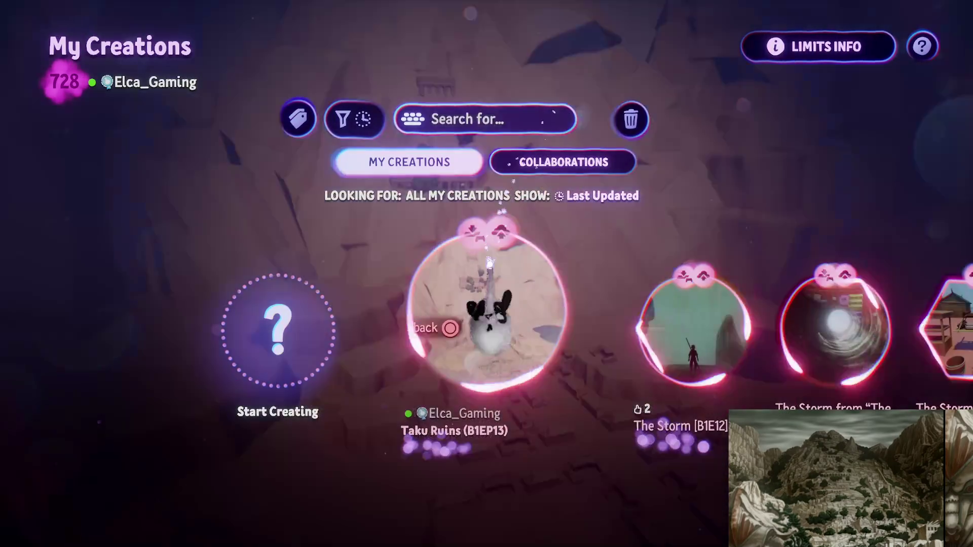
left_click(489, 309)
left_click(434, 435)
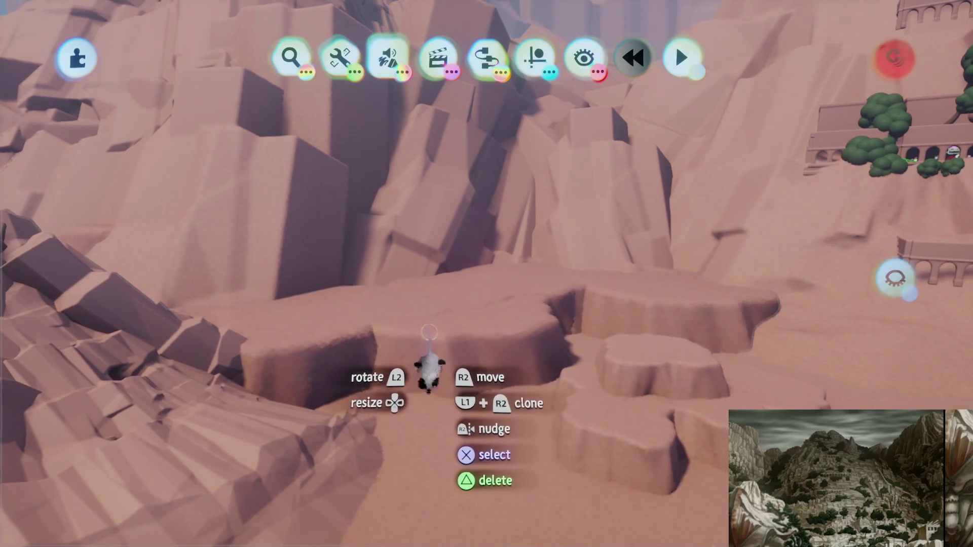
Leave sculpting, enlarge a cliff rock piece and reposition it among the pink cliffs
key("Escape")
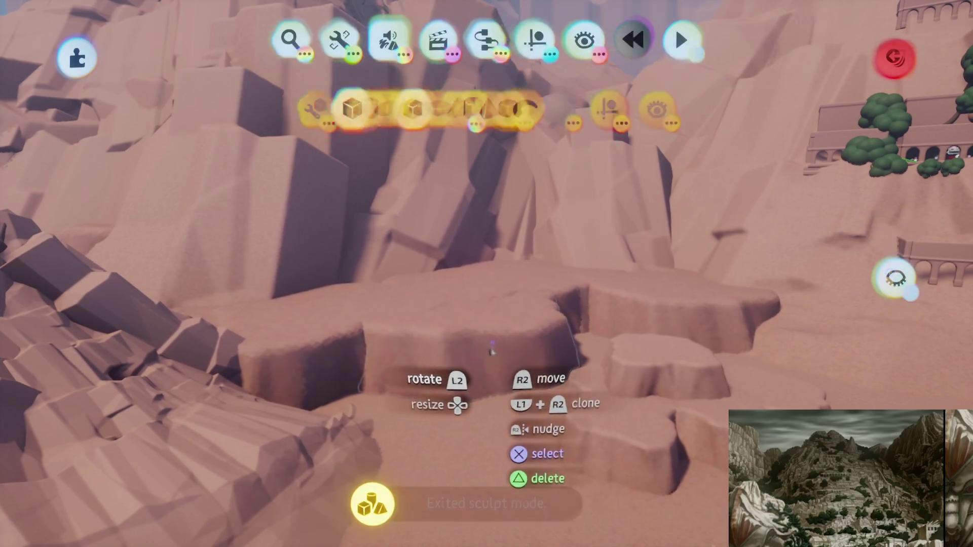
mouse_move(442, 236)
left_mouse_down()
mouse_move(446, 277)
mouse_move(446, 212)
mouse_move(456, 215)
mouse_move(454, 261)
mouse_move(335, 258)
mouse_move(489, 218)
mouse_move(460, 222)
mouse_move(418, 288)
left_mouse_up()
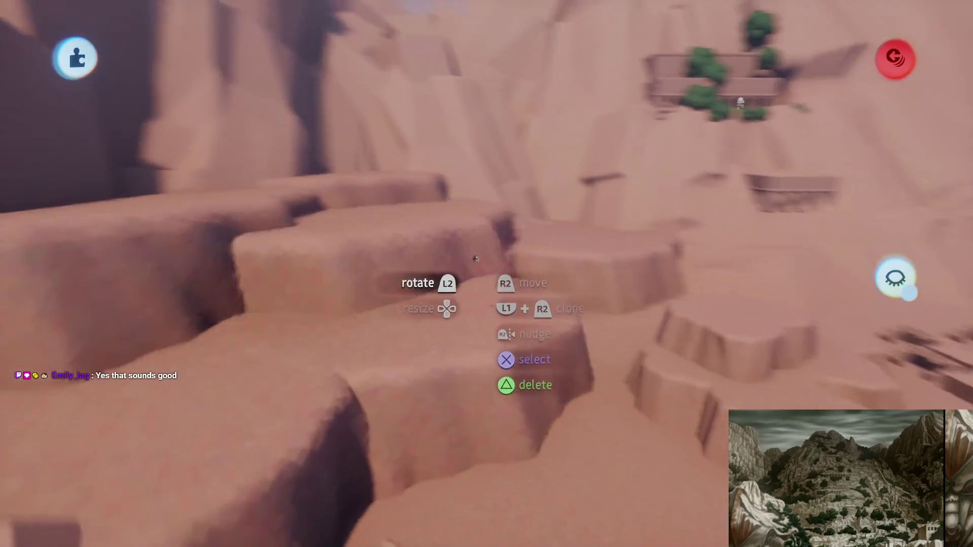
mouse_move(471, 277)
left_mouse_down()
mouse_move(369, 284)
mouse_move(321, 256)
mouse_move(458, 297)
left_mouse_up()
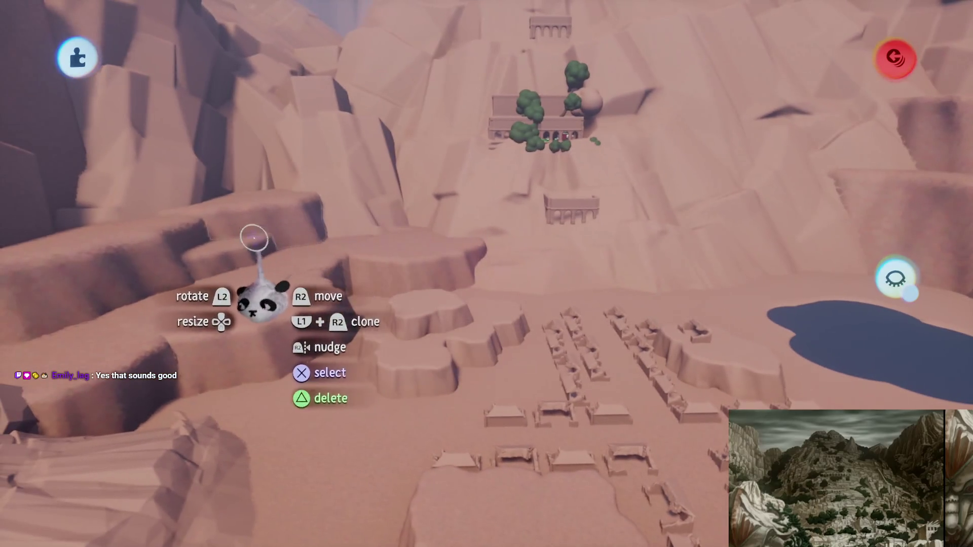
mouse_move(426, 213)
left_mouse_down()
mouse_move(410, 250)
mouse_move(445, 320)
mouse_move(456, 304)
mouse_move(446, 191)
mouse_move(498, 166)
left_mouse_up()
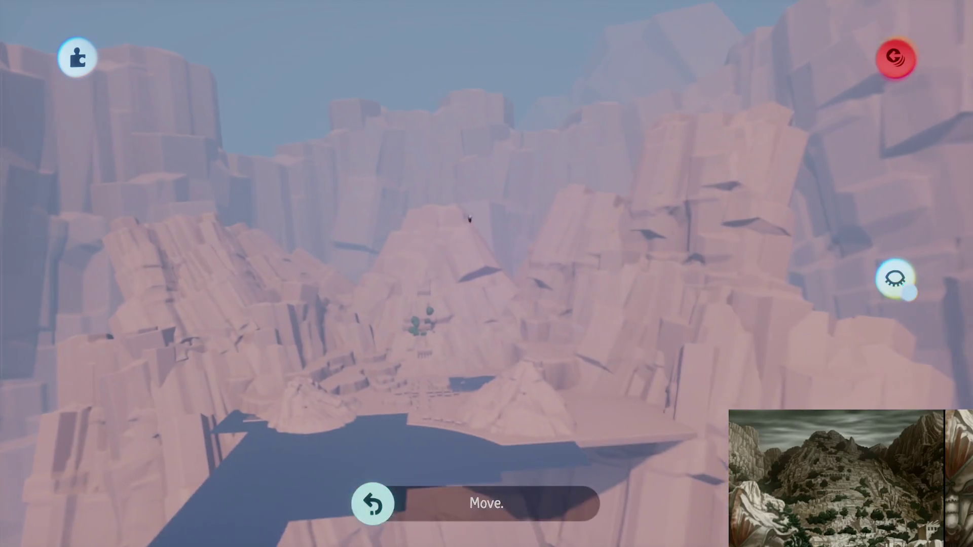
Shift the pink landmass upward so its edge sits over the water, then leave sculpt mode
mouse_move(375, 169)
left_mouse_down()
mouse_move(446, 149)
mouse_move(451, 118)
mouse_move(454, 186)
mouse_move(424, 146)
mouse_move(463, 318)
mouse_move(449, 324)
left_mouse_up()
key("Escape")
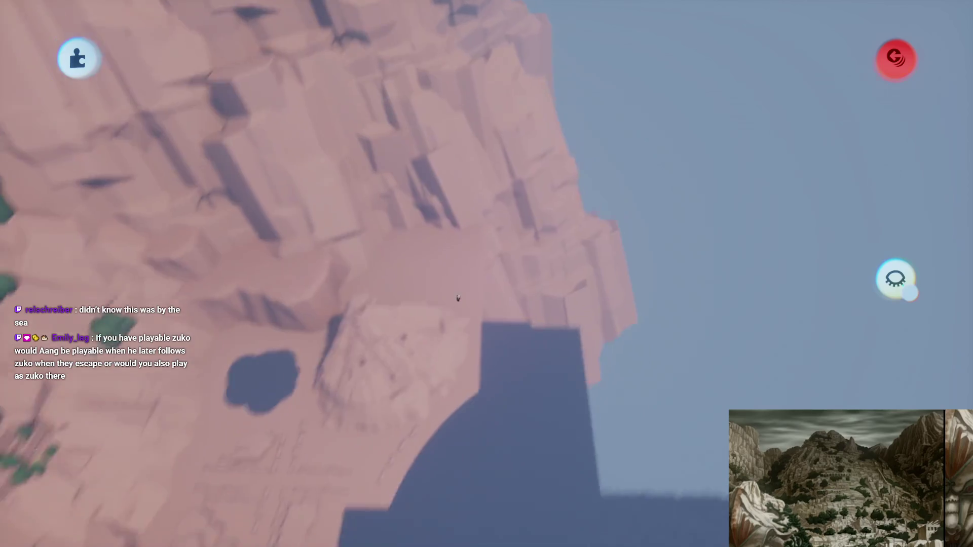
key("Escape")
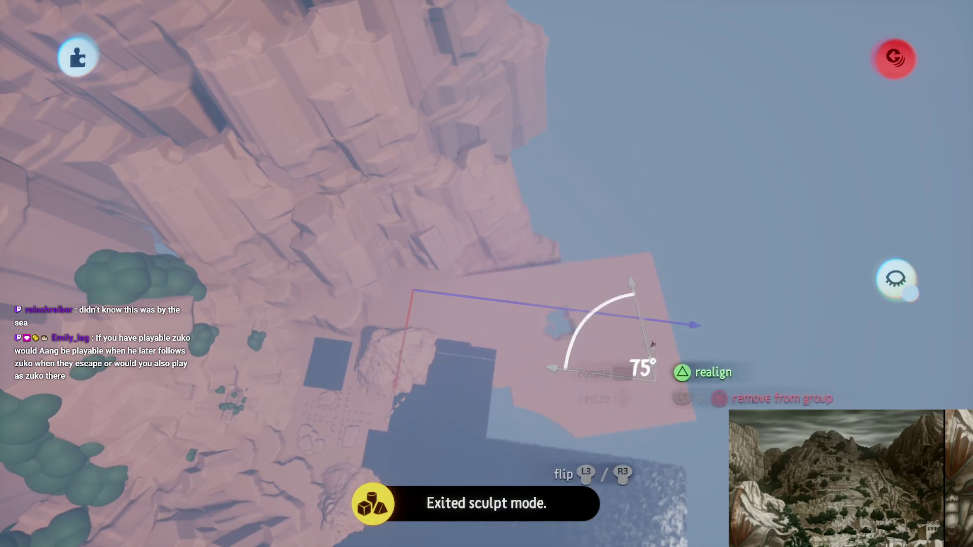
Undo the accidental plane clone and rotate the pink plane to about 85 degrees
key("ctrl+z")
left_click(534, 57)
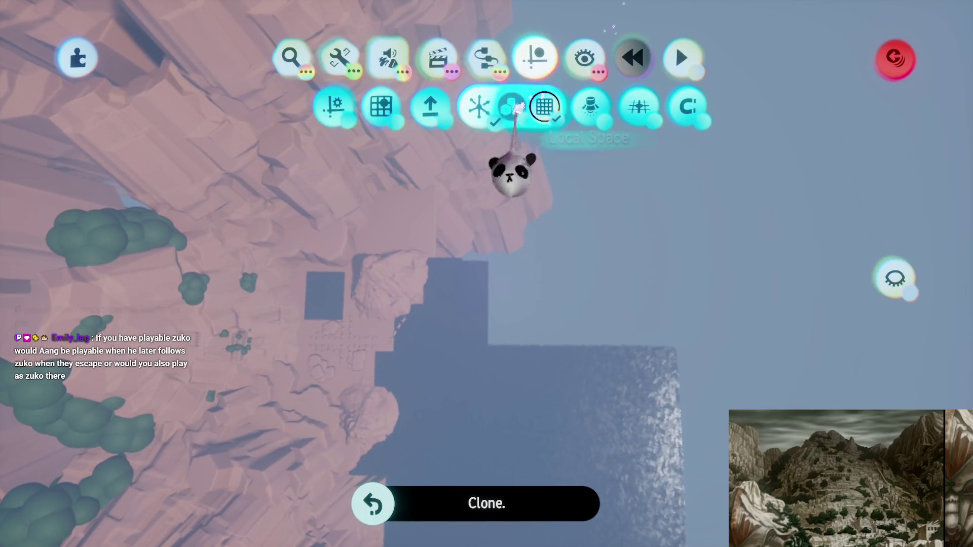
mouse_move(515, 265)
left_mouse_down()
mouse_move(554, 245)
mouse_move(435, 238)
mouse_move(488, 250)
mouse_move(514, 238)
mouse_move(583, 320)
mouse_move(580, 305)
mouse_move(454, 393)
mouse_move(458, 378)
left_mouse_up()
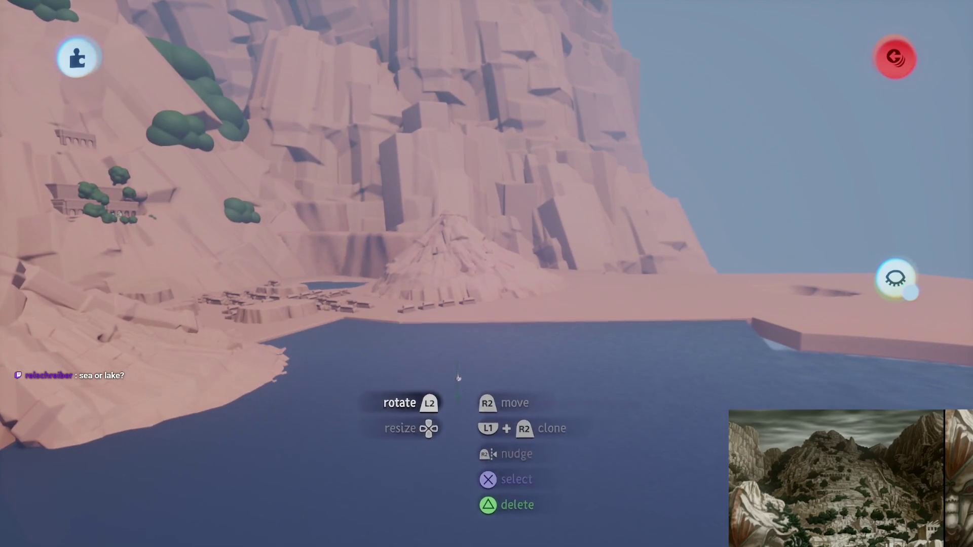
mouse_move(462, 320)
left_mouse_down()
mouse_move(446, 329)
mouse_move(446, 350)
mouse_move(397, 275)
mouse_move(451, 390)
mouse_move(462, 373)
mouse_move(446, 322)
mouse_move(428, 329)
left_mouse_up()
Turn the pink plane upright to show its cloud-shaped hole and rotate it to about 206 degrees
mouse_move(381, 212)
left_mouse_down()
mouse_move(343, 208)
mouse_move(420, 150)
mouse_move(417, 201)
left_mouse_up()
left_click_drag(199, 378, 183, 381)
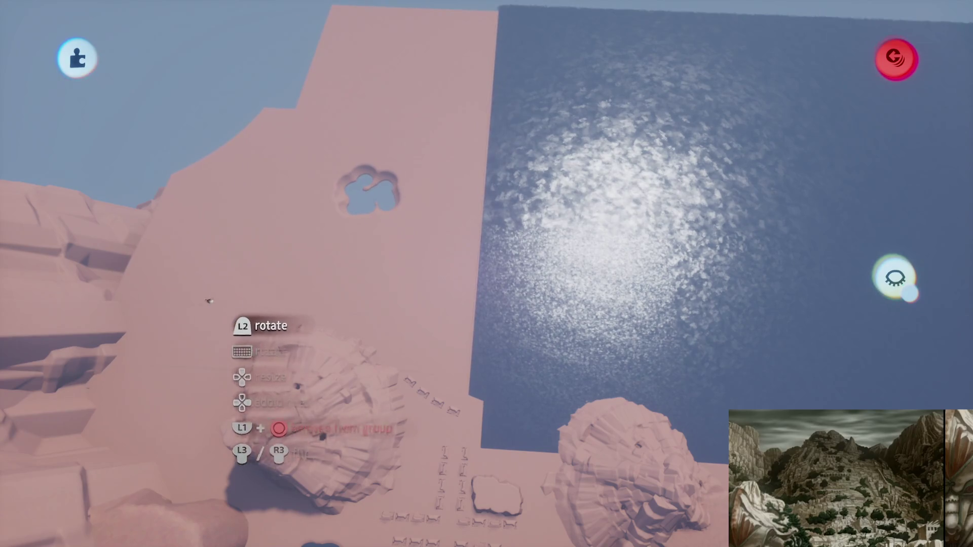
mouse_move(366, 299)
left_mouse_down()
mouse_move(309, 150)
mouse_move(302, 229)
mouse_move(303, 183)
mouse_move(262, 159)
mouse_move(125, 150)
mouse_move(16, 168)
mouse_move(6, 213)
mouse_move(380, 262)
mouse_move(383, 295)
mouse_move(462, 258)
mouse_move(397, 257)
mouse_move(482, 336)
mouse_move(449, 300)
mouse_move(460, 221)
mouse_move(619, 184)
mouse_move(424, 4)
left_mouse_up()
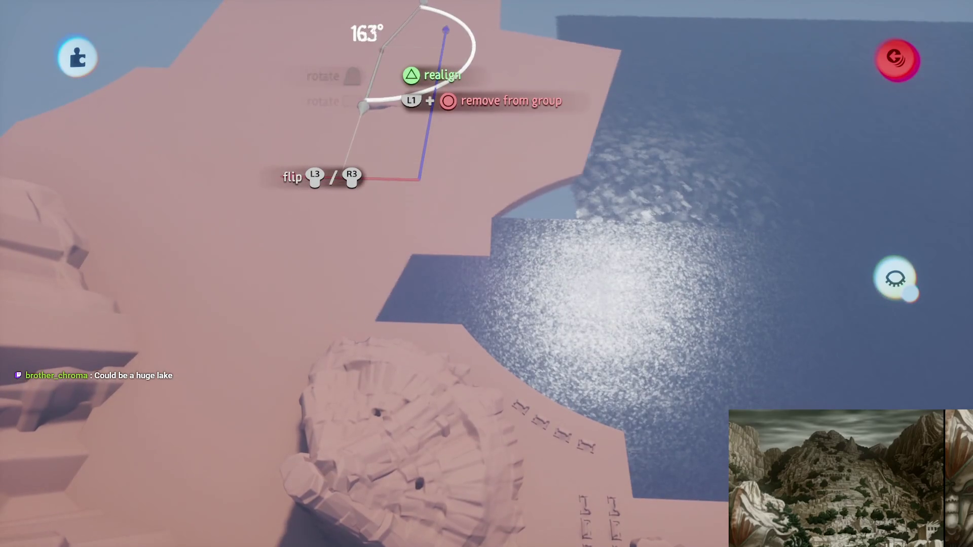
mouse_move(364, 107)
left_mouse_down()
mouse_move(334, 109)
mouse_move(254, 198)
mouse_move(172, 192)
mouse_move(162, 203)
left_mouse_up()
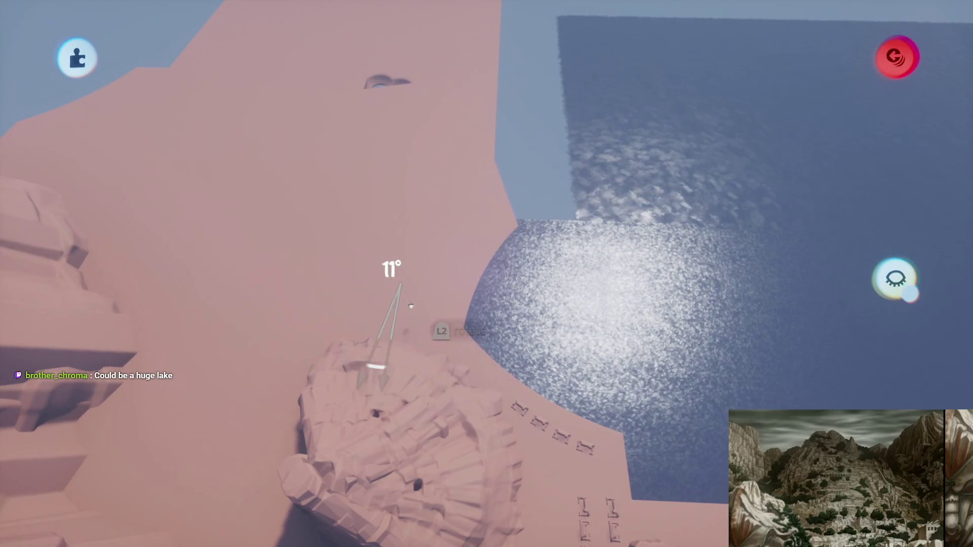
mouse_move(420, 315)
left_mouse_down()
mouse_move(451, 303)
mouse_move(441, 254)
mouse_move(370, 226)
mouse_move(402, 231)
mouse_move(411, 185)
left_mouse_up()
mouse_move(473, 314)
left_mouse_down()
mouse_move(461, 278)
mouse_move(438, 306)
mouse_move(461, 315)
mouse_move(468, 304)
left_mouse_up()
left_click(495, 145)
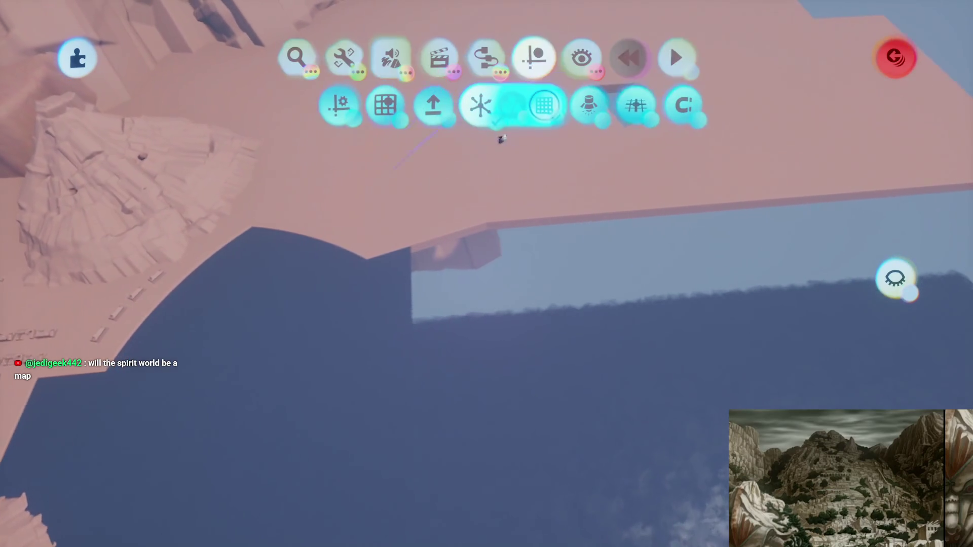
Rotate the pink plane to a right angle, then view the town, pond and sea from several angles
mouse_move(434, 199)
left_mouse_down()
mouse_move(504, 277)
mouse_move(525, 274)
left_mouse_up()
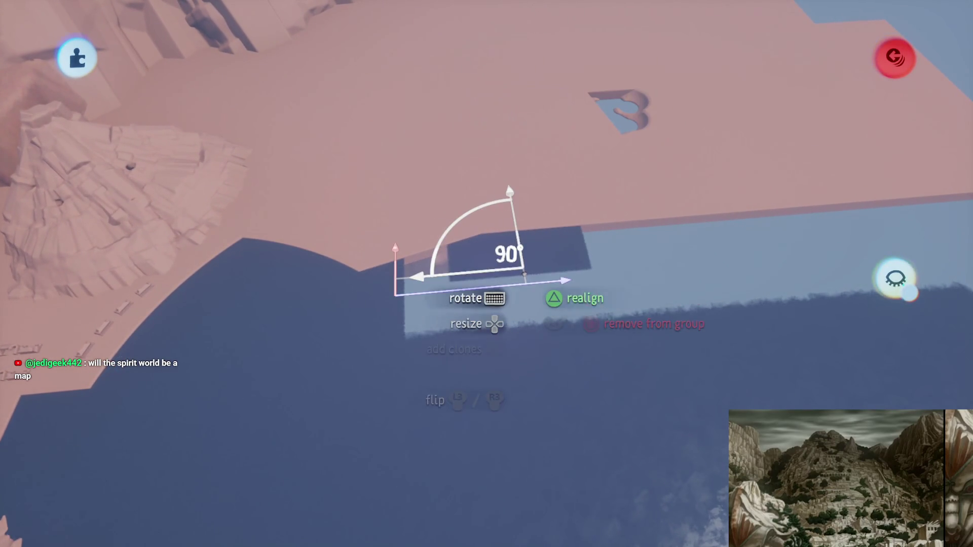
mouse_move(505, 294)
left_mouse_down()
mouse_move(470, 269)
mouse_move(462, 291)
mouse_move(499, 271)
mouse_move(506, 284)
mouse_move(490, 337)
left_mouse_up()
left_click_drag(521, 307, 424, 295)
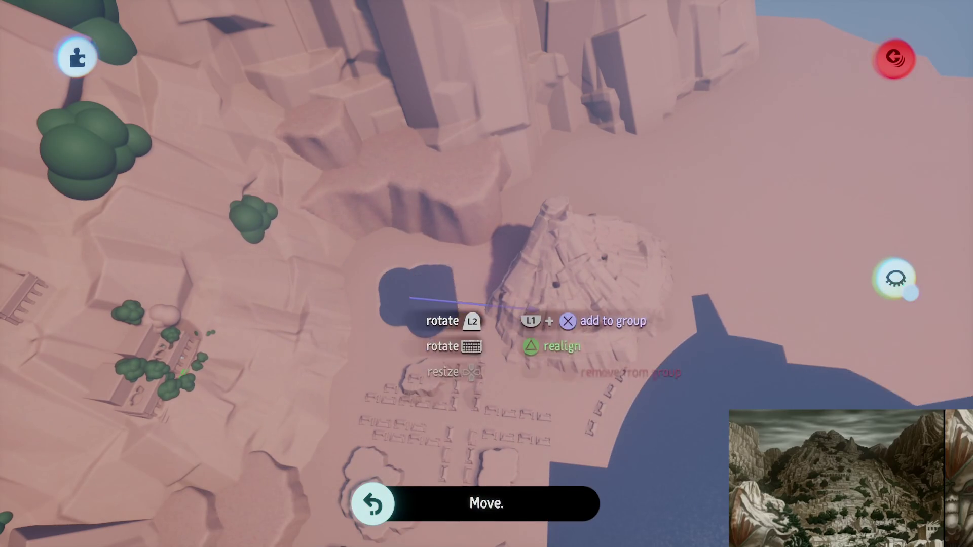
mouse_move(475, 310)
left_mouse_down()
mouse_move(488, 349)
mouse_move(486, 296)
mouse_move(461, 261)
mouse_move(467, 304)
left_mouse_up()
mouse_move(484, 367)
left_mouse_down()
mouse_move(496, 335)
mouse_move(488, 345)
mouse_move(480, 286)
mouse_move(482, 300)
left_mouse_up()
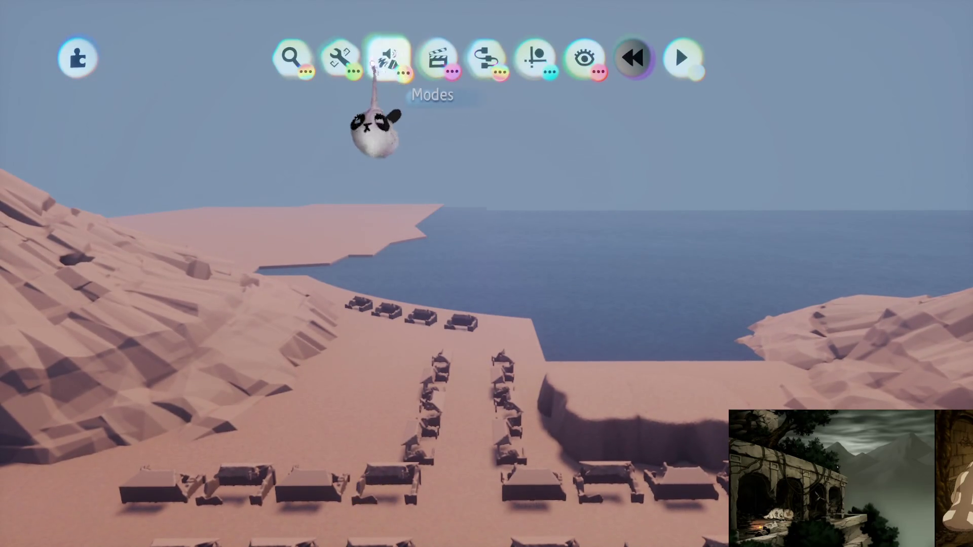
Sculpt with a cylinder shape, stamping joined cylinders to build the rock mass above the houses
left_click(375, 65)
left_click(290, 104)
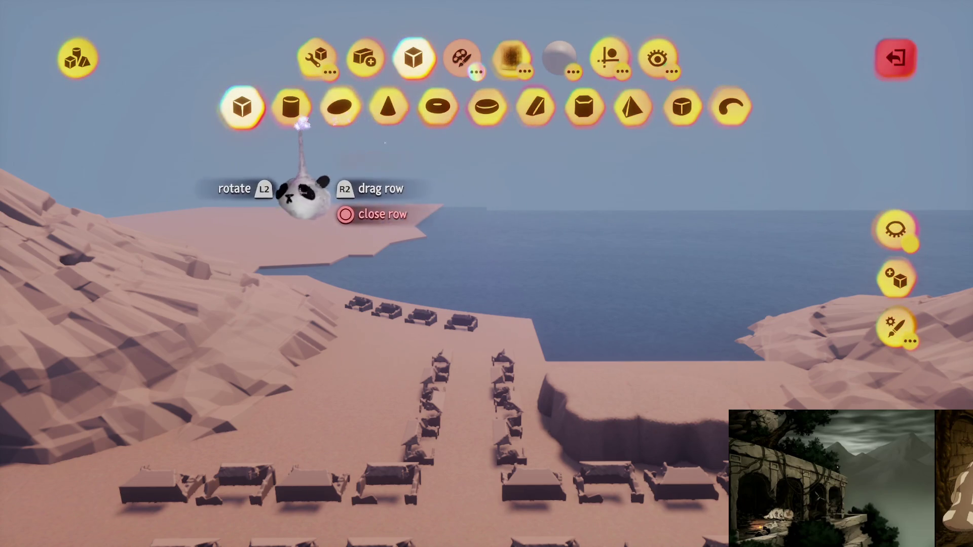
left_click(291, 106)
scroll(477, 355, "down", 5)
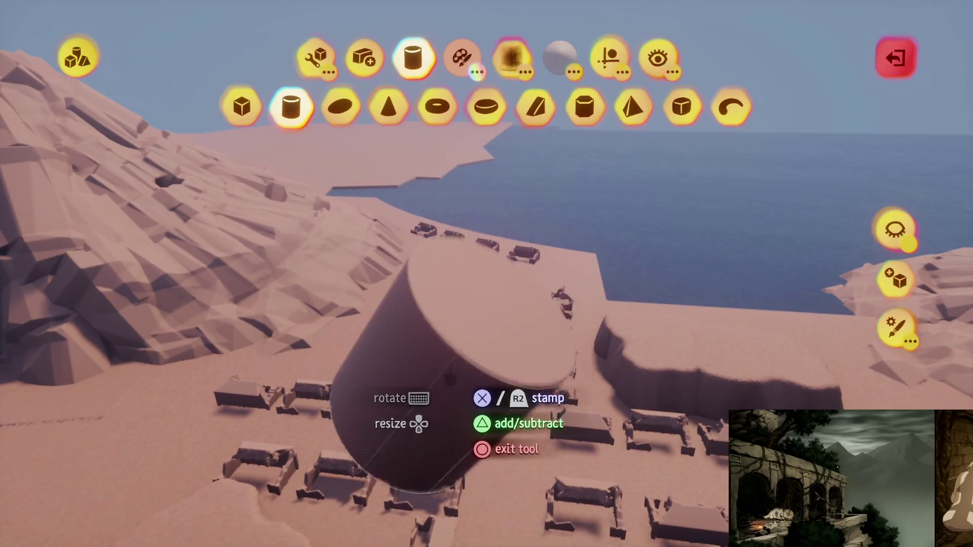
key("Escape")
key("Escape")
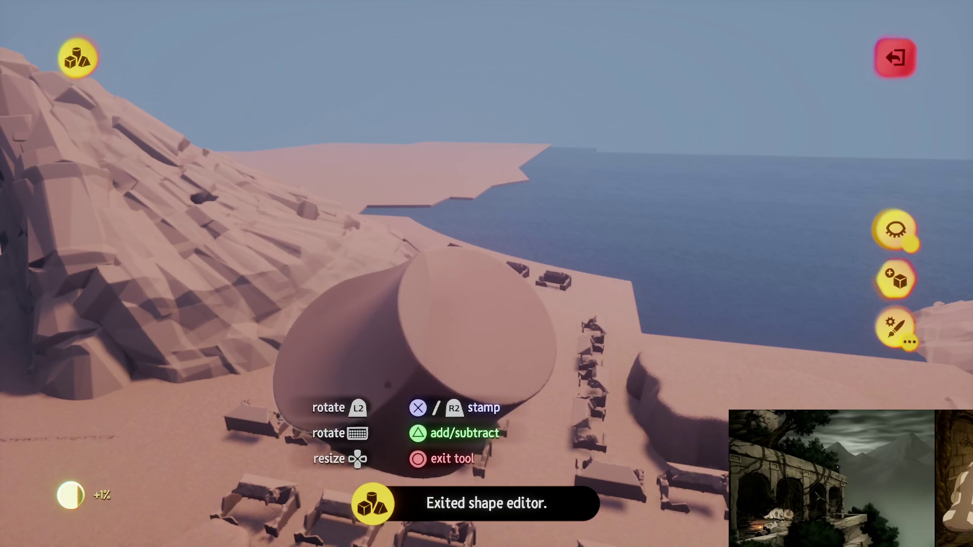
key("space")
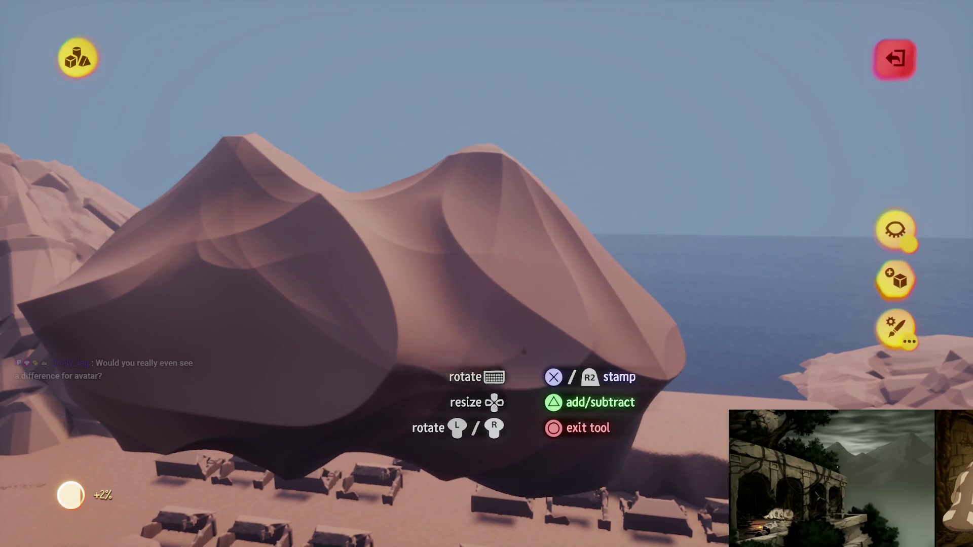
key("Escape")
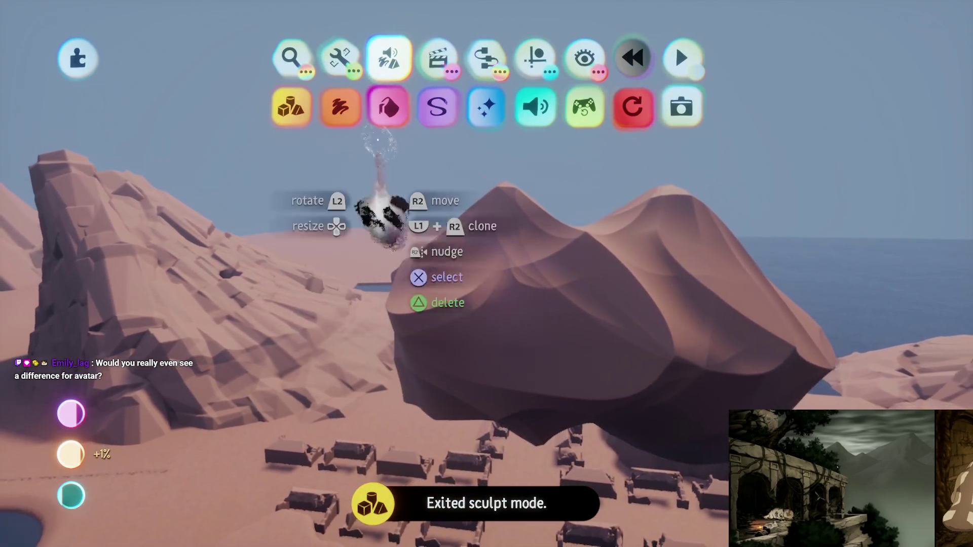
Use Adjust Detail from the arrange tools to slightly reduce the rock's detail
left_click(290, 106)
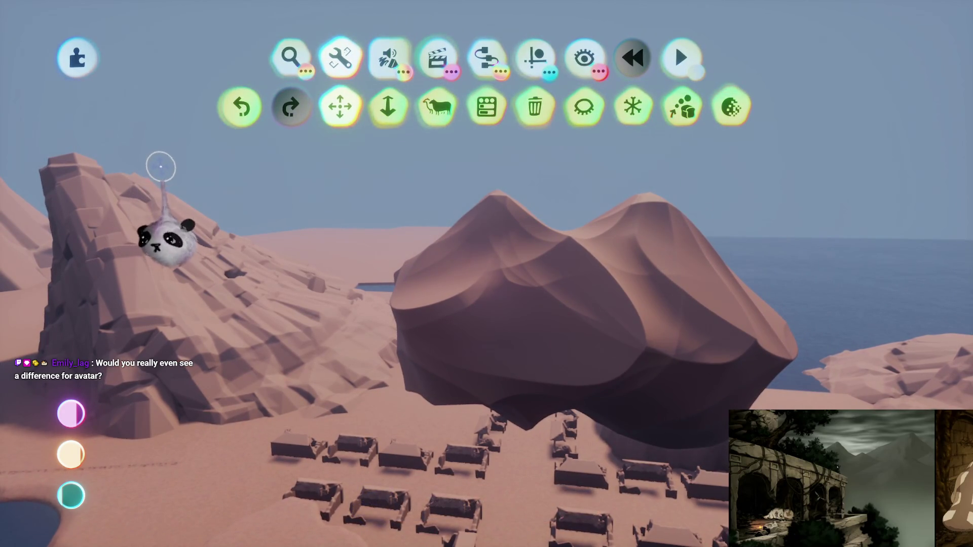
left_click(730, 108)
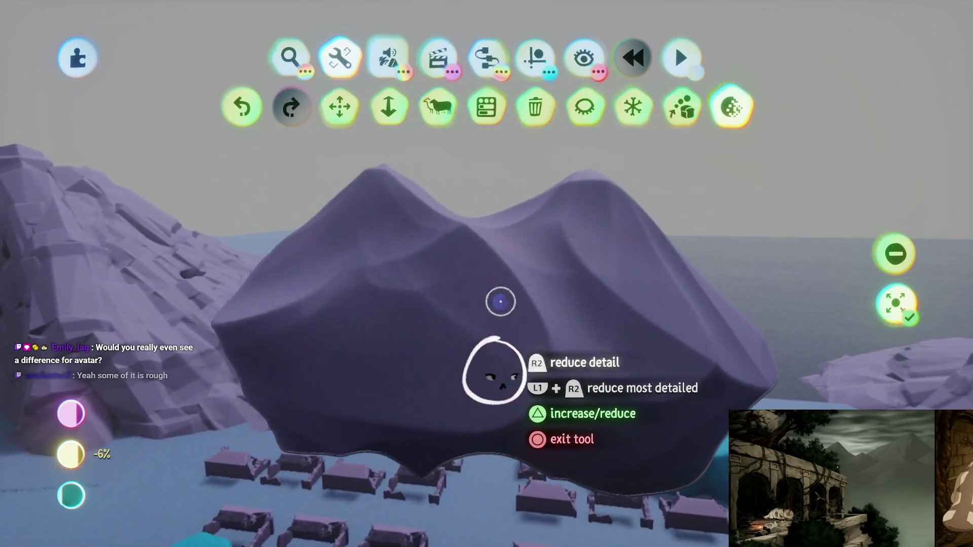
left_click(485, 372)
key("Escape")
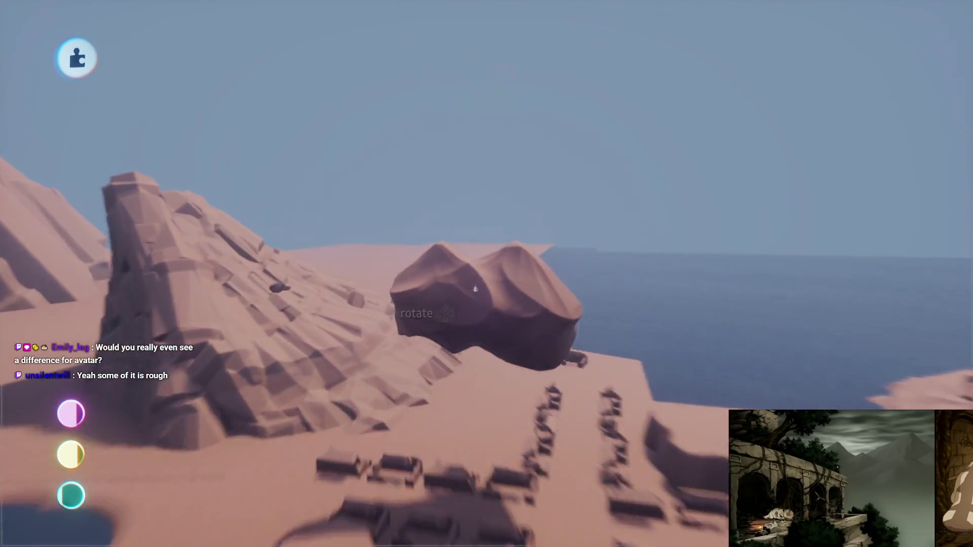
Grab the sculpted rock and scale it up past 4000% into a towering mountain
left_click(467, 303)
mouse_move(498, 269)
left_mouse_down()
mouse_move(491, 165)
mouse_move(506, 143)
mouse_move(478, 141)
mouse_move(505, 169)
mouse_move(488, 143)
mouse_move(473, 161)
mouse_move(480, 174)
mouse_move(491, 162)
mouse_move(476, 155)
mouse_move(478, 175)
mouse_move(561, 218)
mouse_move(587, 201)
mouse_move(601, 220)
mouse_move(477, 196)
mouse_move(449, 143)
mouse_move(455, 156)
mouse_move(477, 140)
mouse_move(480, 163)
mouse_move(459, 134)
left_mouse_up()
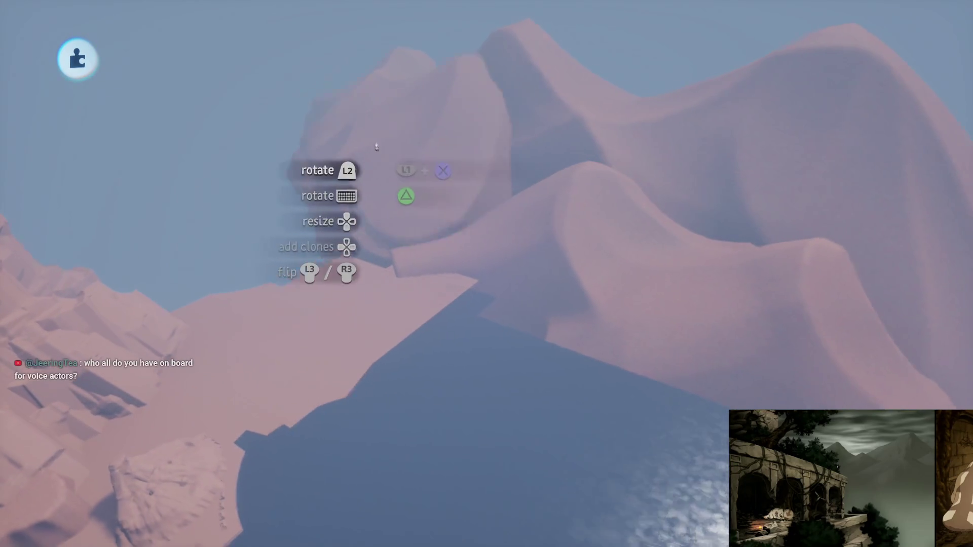